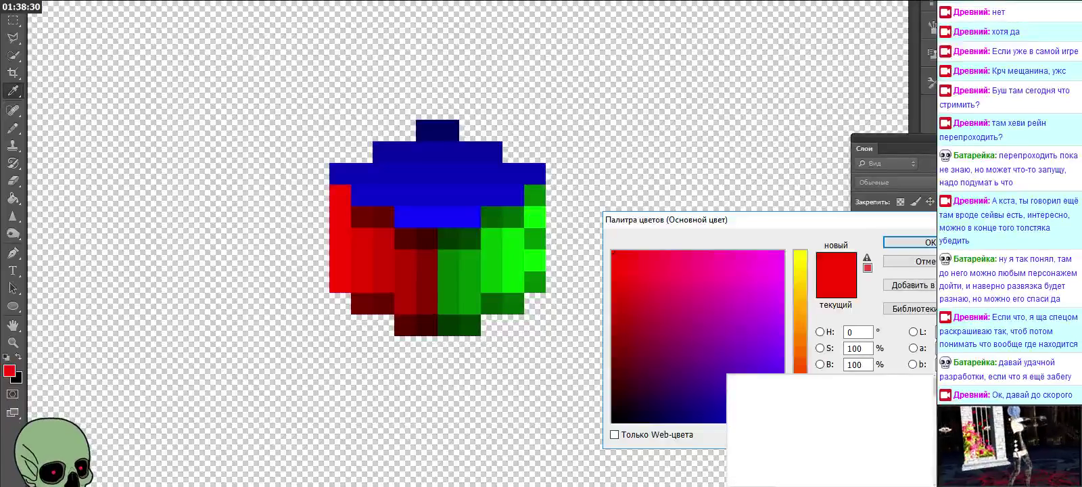
# Step: Choose a darker red and paint dark red pixels along the cube's left edge
pyautogui.click(612, 338)
pyautogui.click(910, 242)
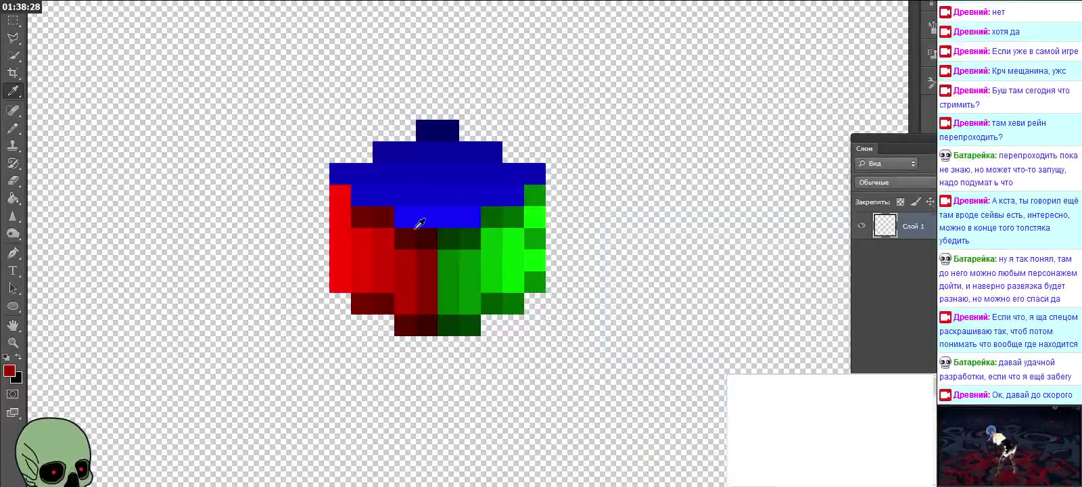
pyautogui.click(12, 127)
pyautogui.click(335, 190)
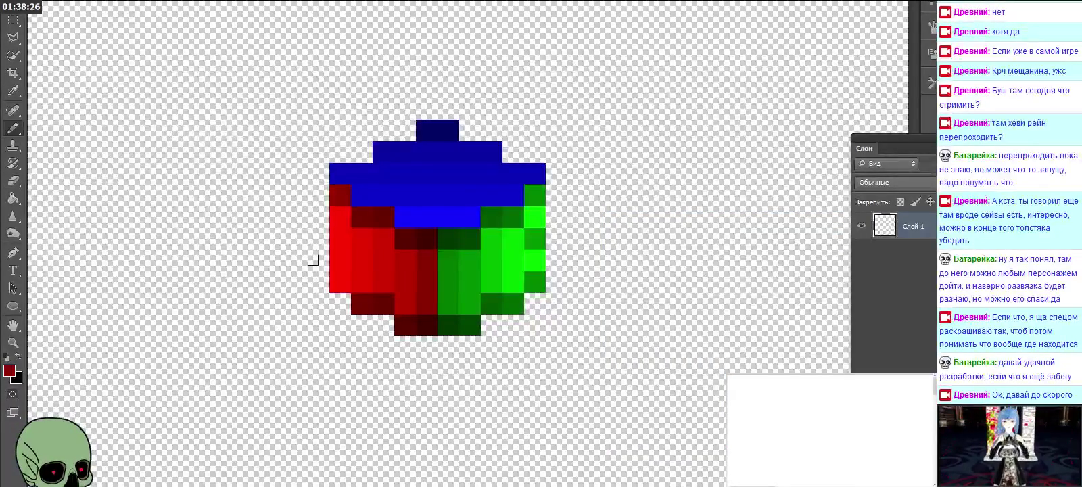
pyautogui.click(340, 281)
pyautogui.click(12, 197)
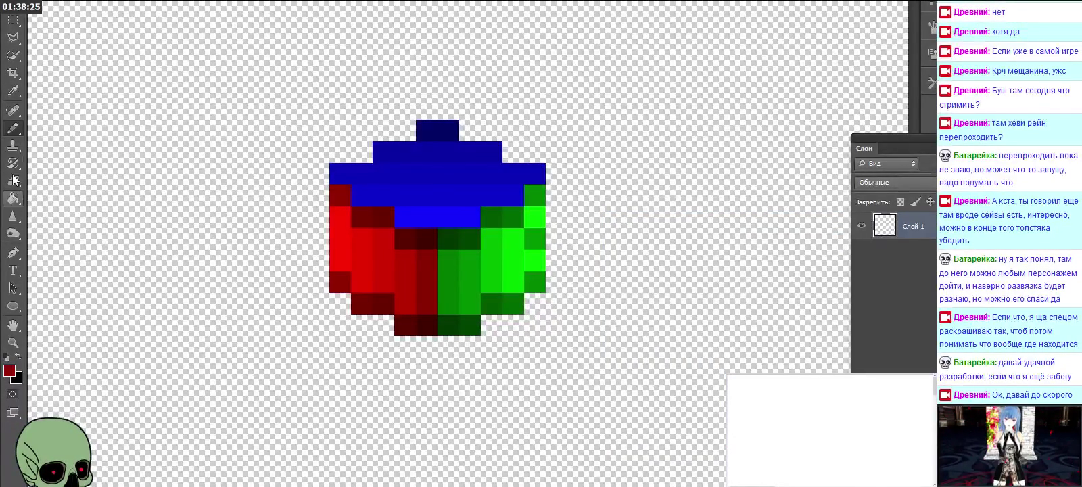
# Step: Pick an even darker red and paint a pixel on the red side
pyautogui.click(12, 127)
pyautogui.click(10, 371)
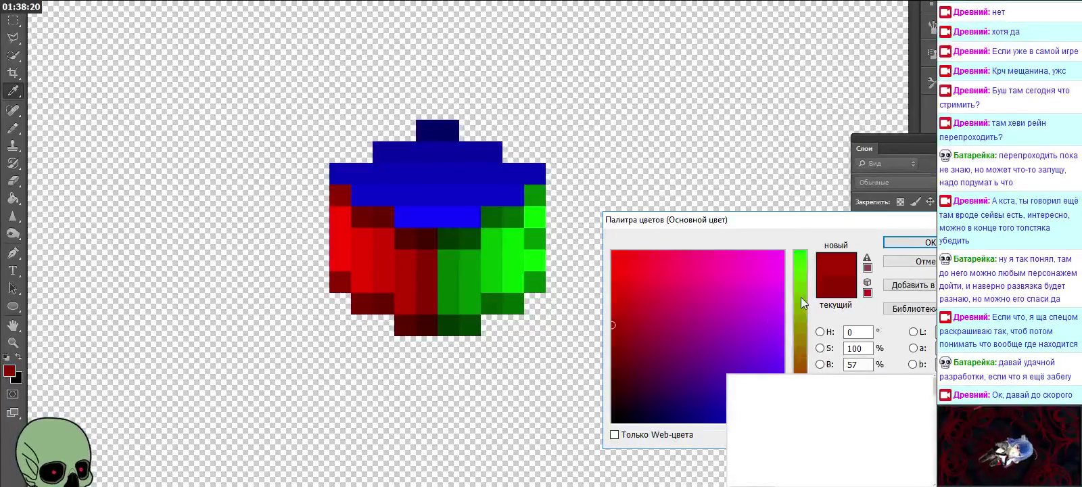
pyautogui.click(906, 242)
pyautogui.click(338, 236)
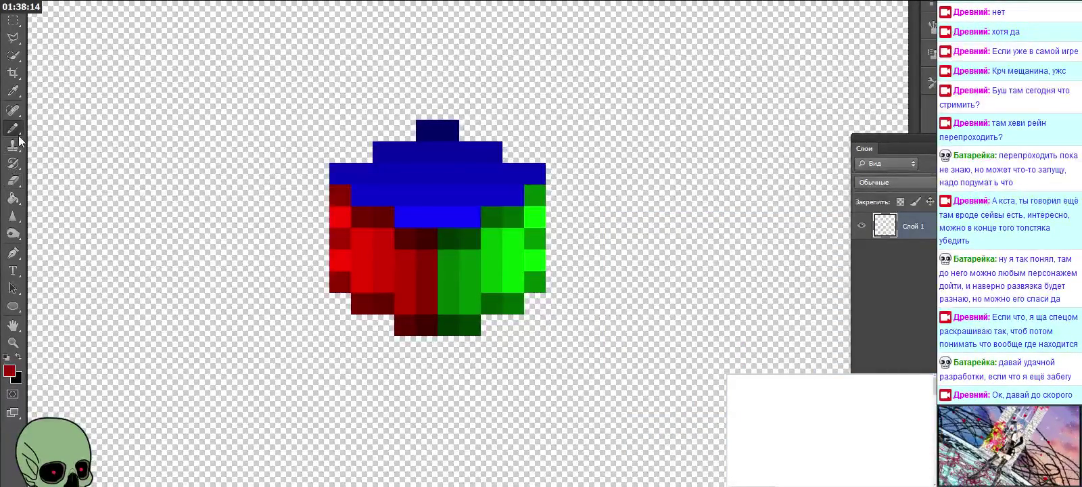
# Step: Sample and adjust a dark red, then paint another dark red pixel on the red face
pyautogui.click(12, 92)
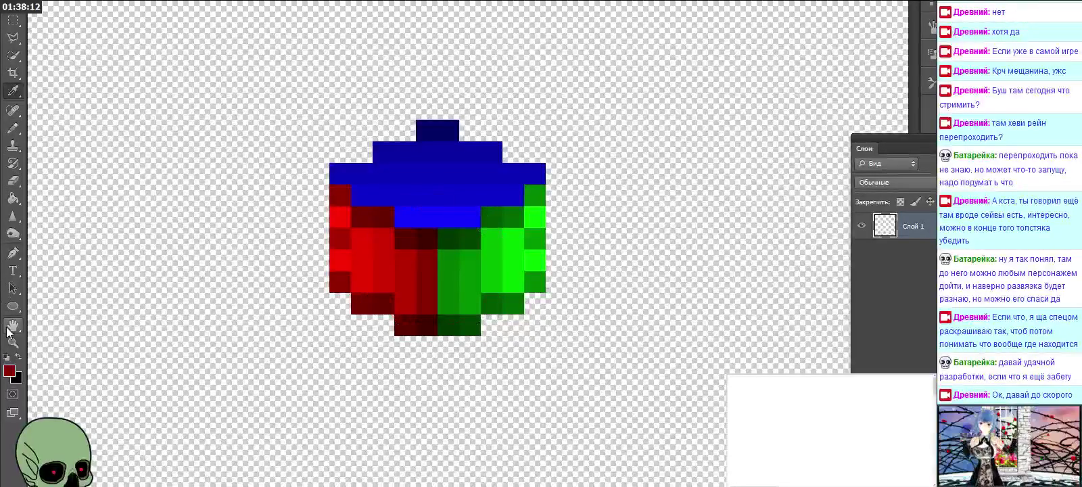
pyautogui.click(8, 370)
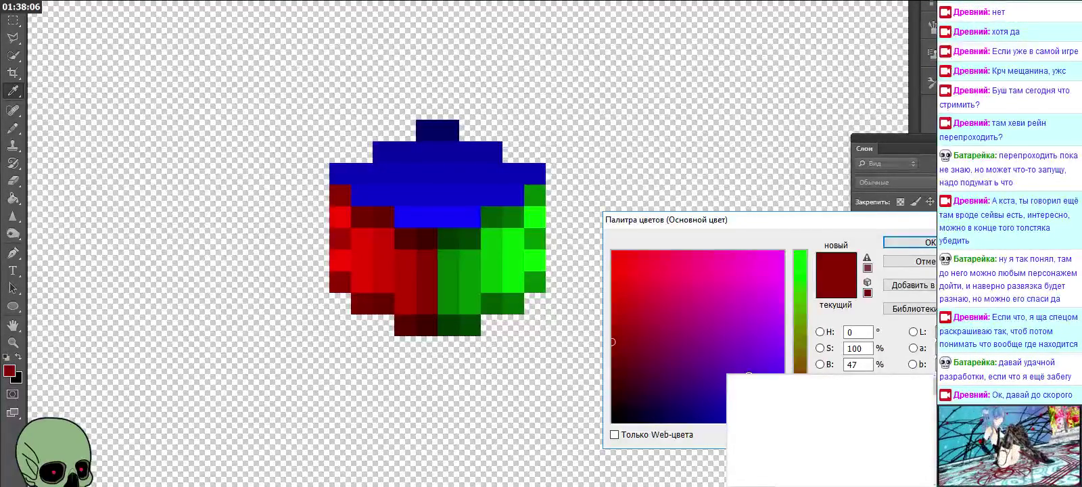
pyautogui.click(909, 242)
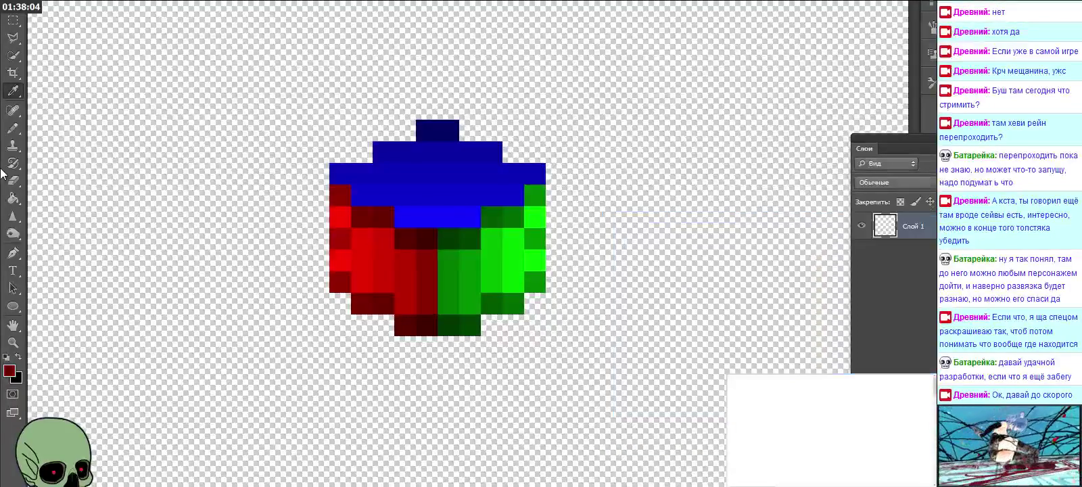
pyautogui.click(12, 127)
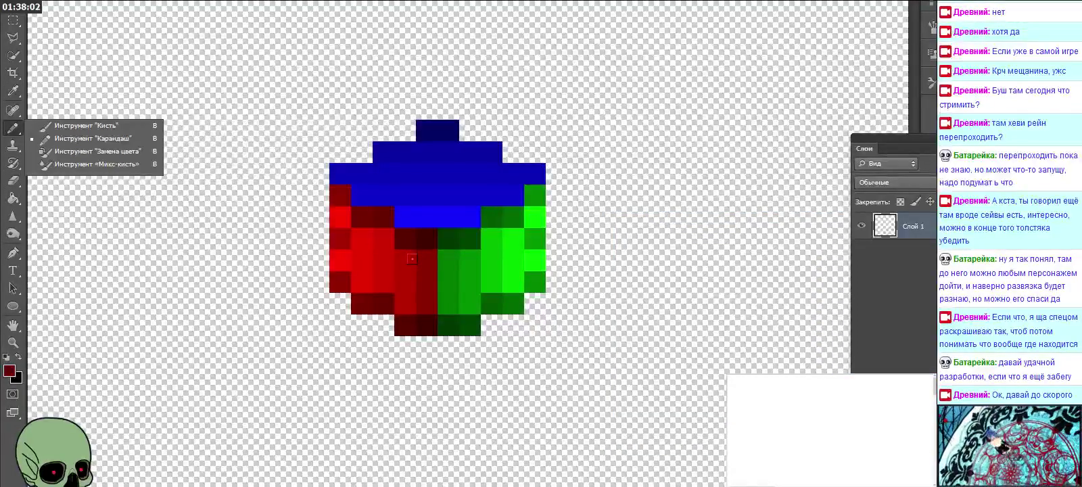
pyautogui.click(10, 371)
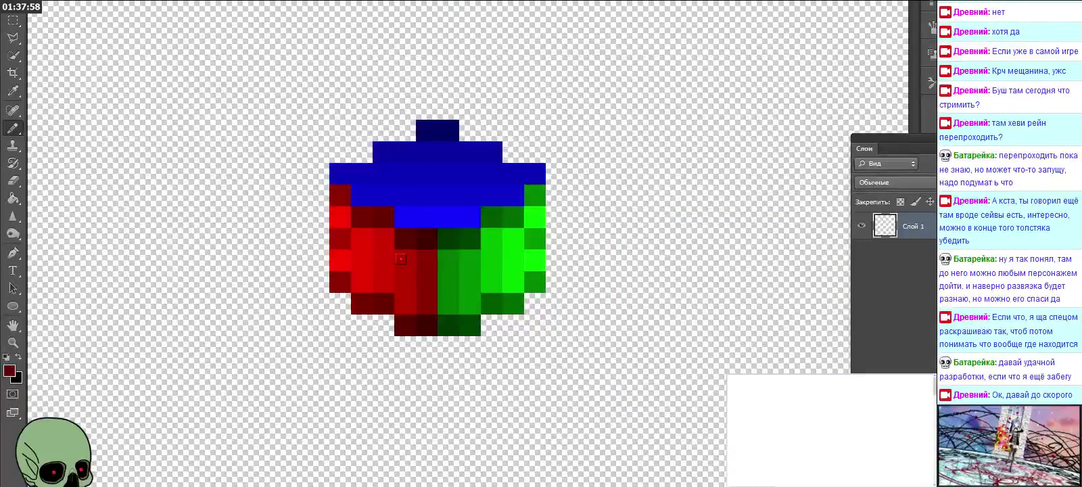
pyautogui.click(426, 281)
# Step: Sample the cube's green, darken it, and paint a dark green pixel on the green side
pyautogui.click(12, 91)
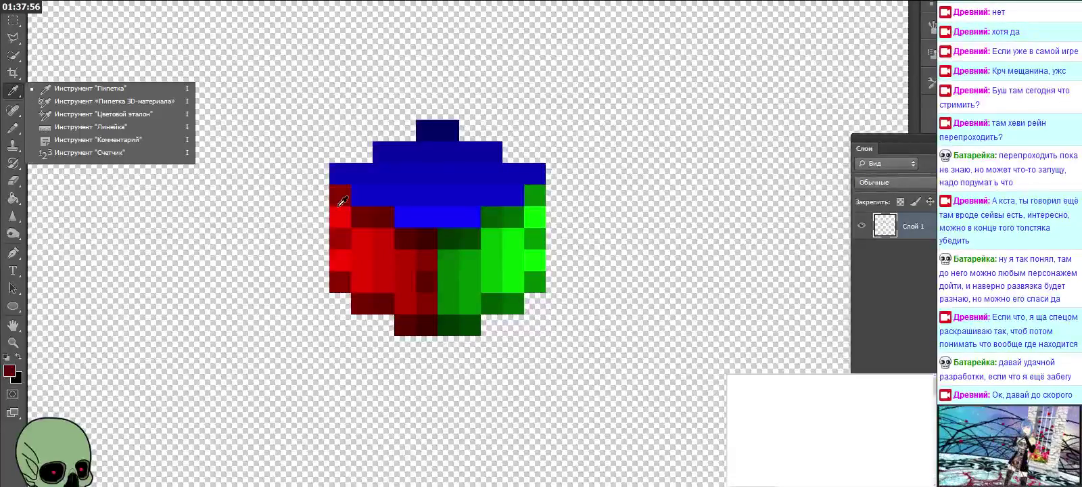
pyautogui.click(456, 257)
pyautogui.click(9, 371)
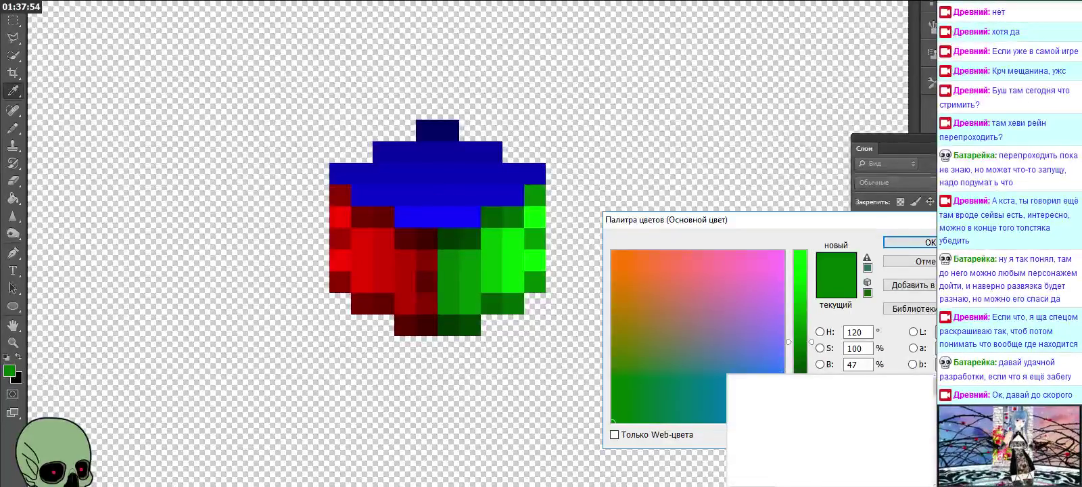
pyautogui.click(906, 242)
pyautogui.click(12, 127)
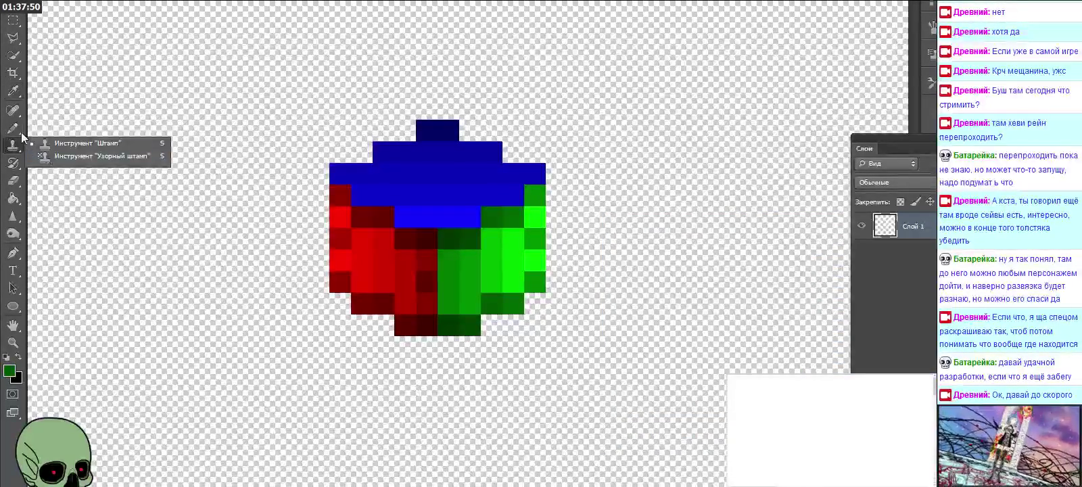
pyautogui.click(448, 272)
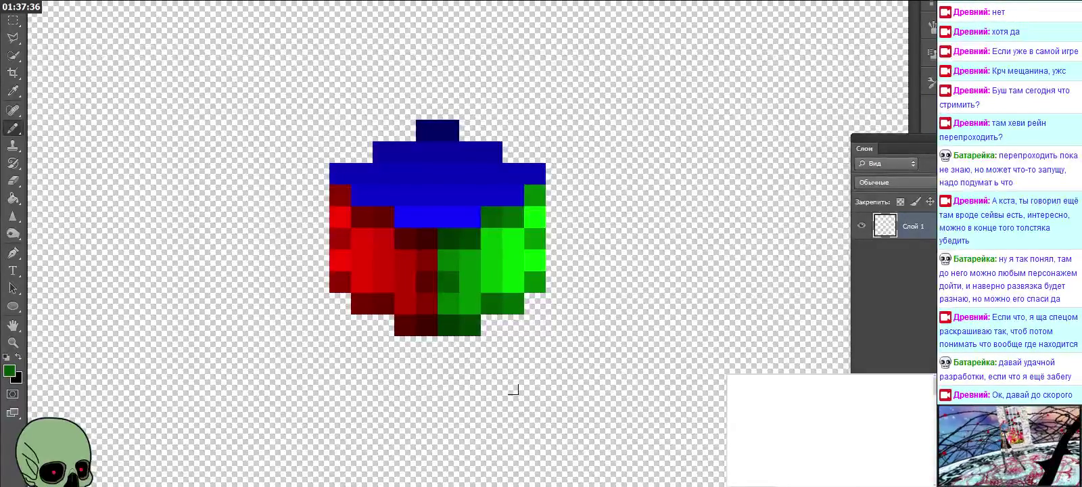
# Step: Sample the top's blue, darken it to 47% brightness, and paint a dark pixel on the top
pyautogui.click(12, 90)
pyautogui.click(370, 163)
pyautogui.click(9, 370)
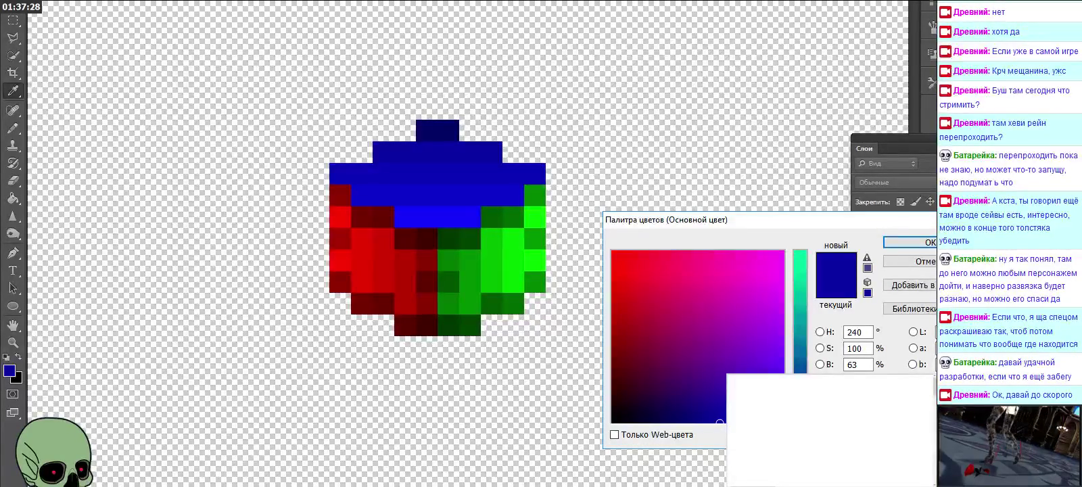
pyautogui.moveTo(719, 422); pyautogui.dragTo(692, 421)
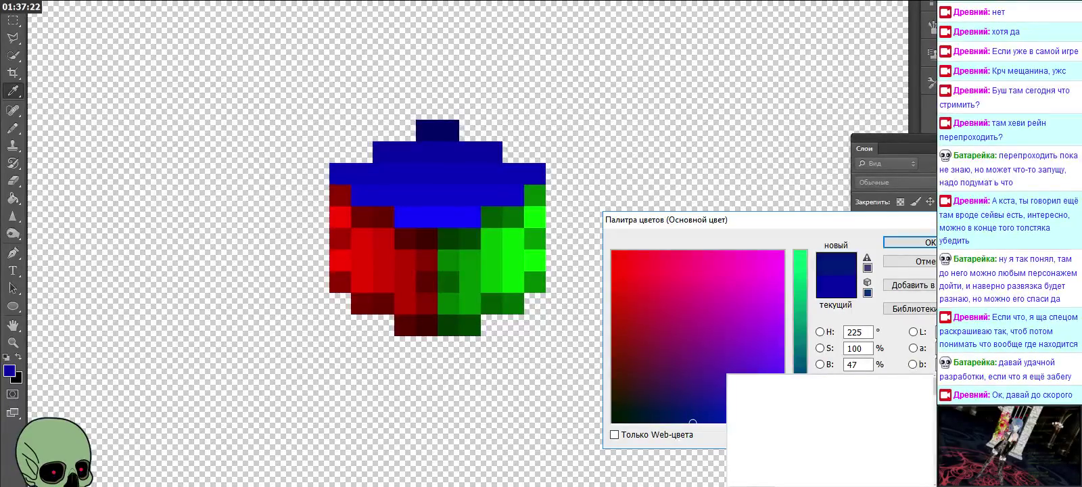
pyautogui.click(921, 242)
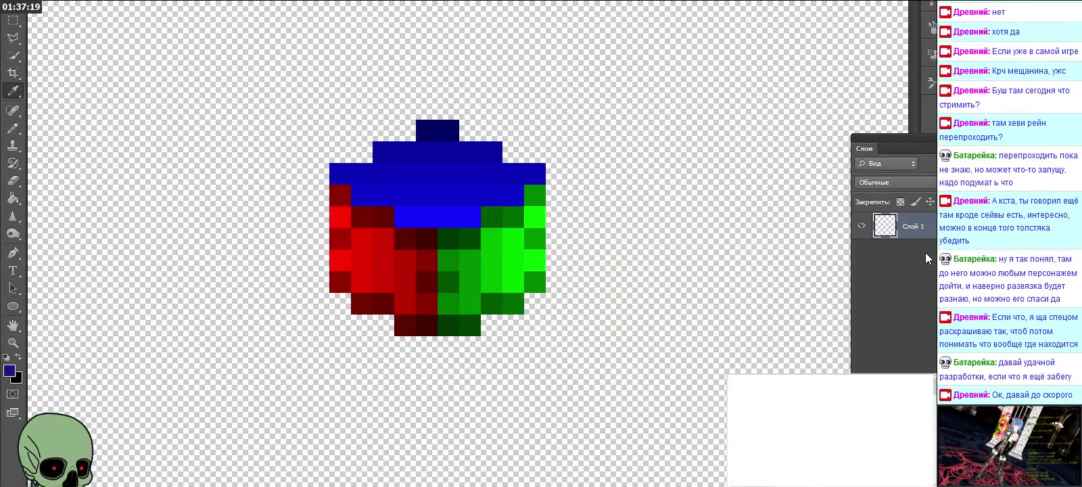
pyautogui.rightClick(12, 129)
pyautogui.click(383, 151)
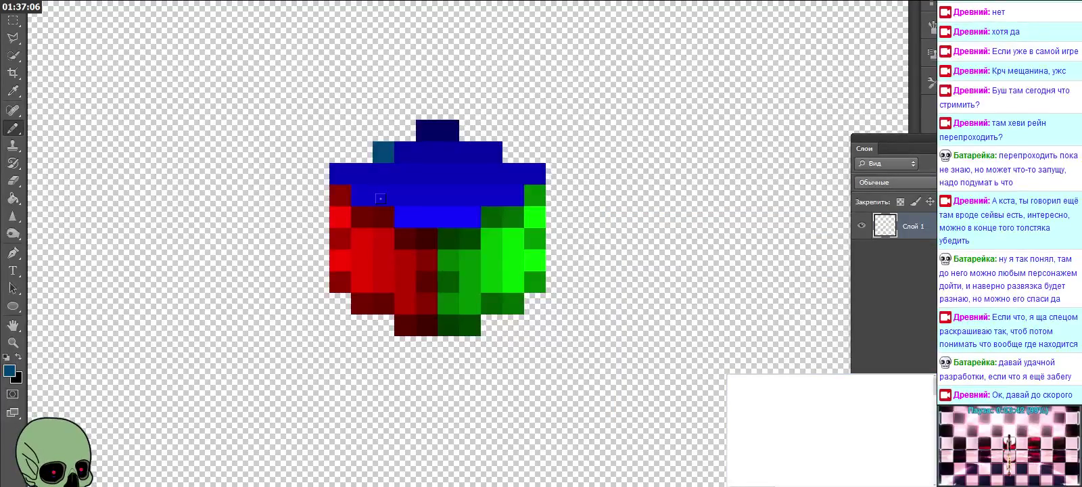
# Step: Paint teal pixels on the top's upper step and in its blue row
pyautogui.click(492, 151)
pyautogui.click(492, 195)
pyautogui.click(384, 194)
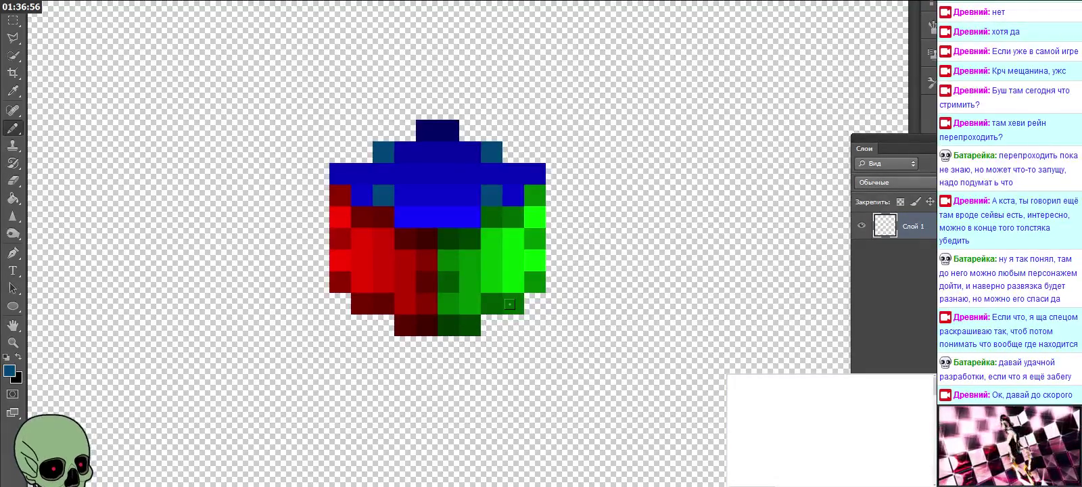
# Step: Set a dark purple-blue (232) and recolour both teal pixels with it
pyautogui.click(10, 370)
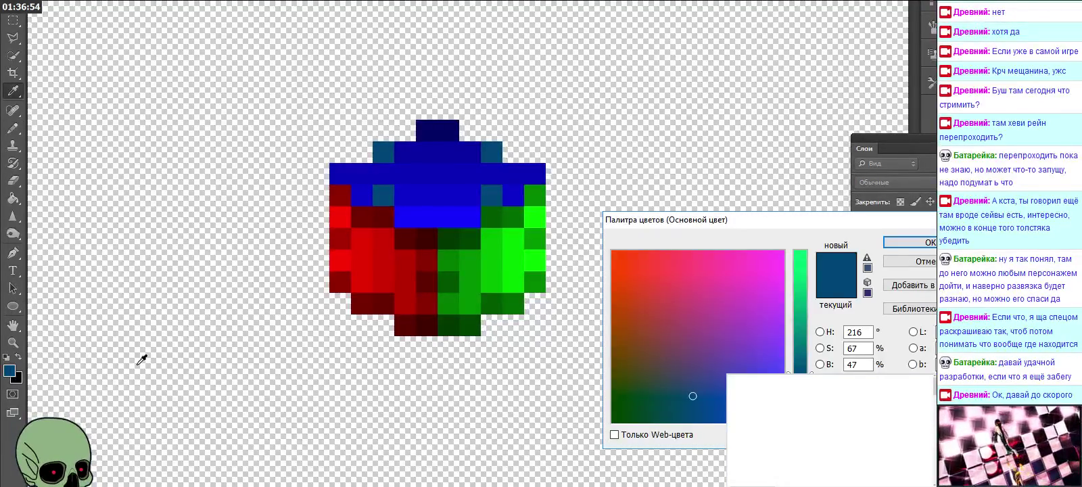
pyautogui.write('232')
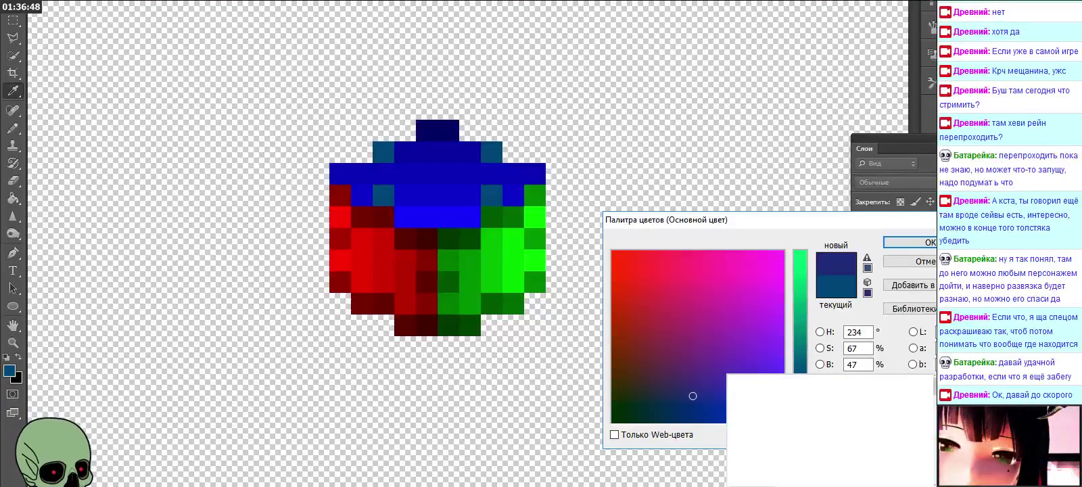
pyautogui.click(896, 244)
pyautogui.click(383, 195)
pyautogui.click(491, 196)
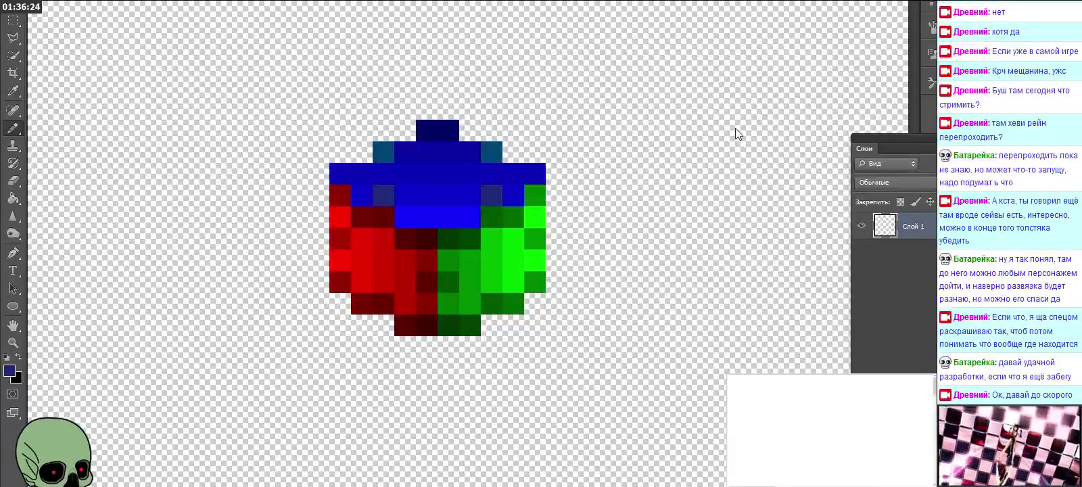
pyautogui.click(12, 342)
# Step: Save the cube as a PSD via File > Save As with maximize compatibility kept on
pyautogui.keyDown('alt'); pyautogui.click(576, 284); pyautogui.keyUp('alt')
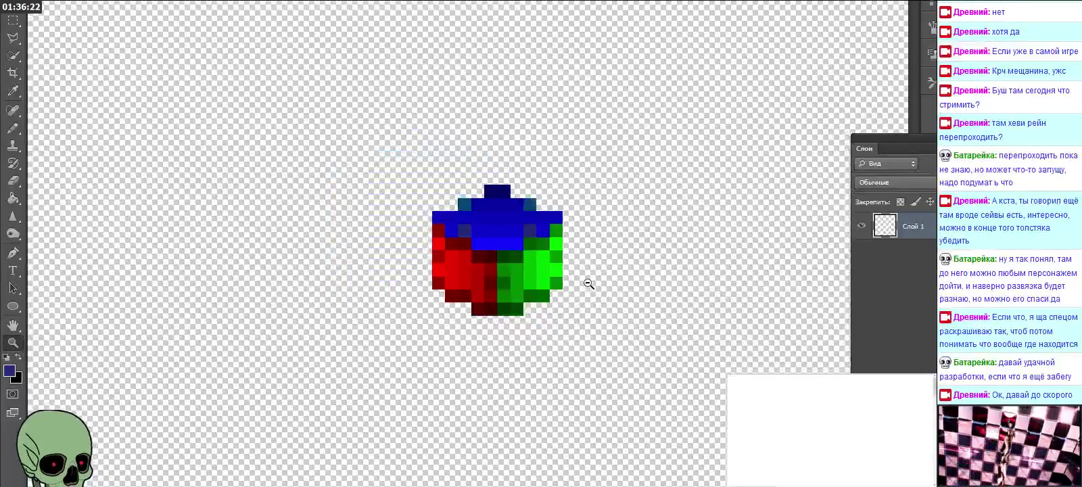
pyautogui.hotkey('alt', 'f')
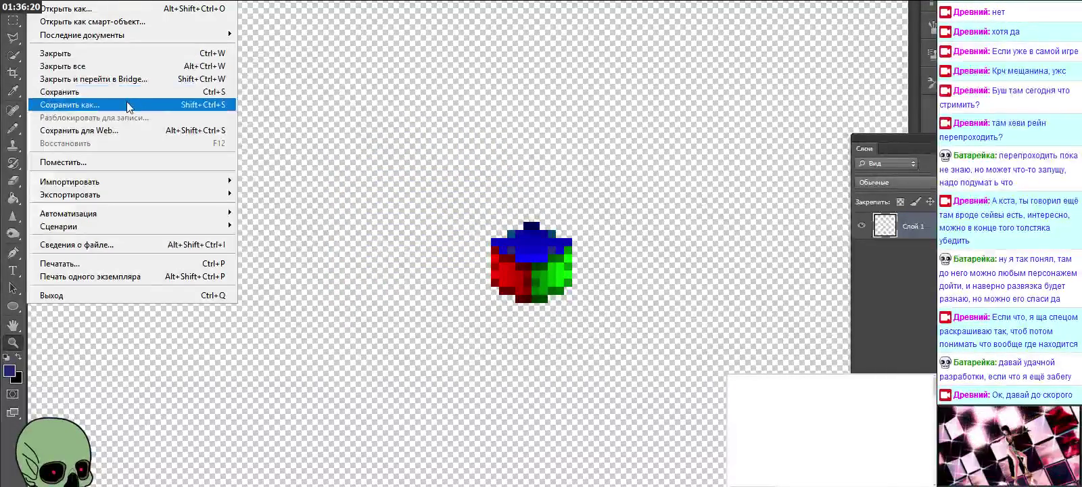
pyautogui.click(128, 104)
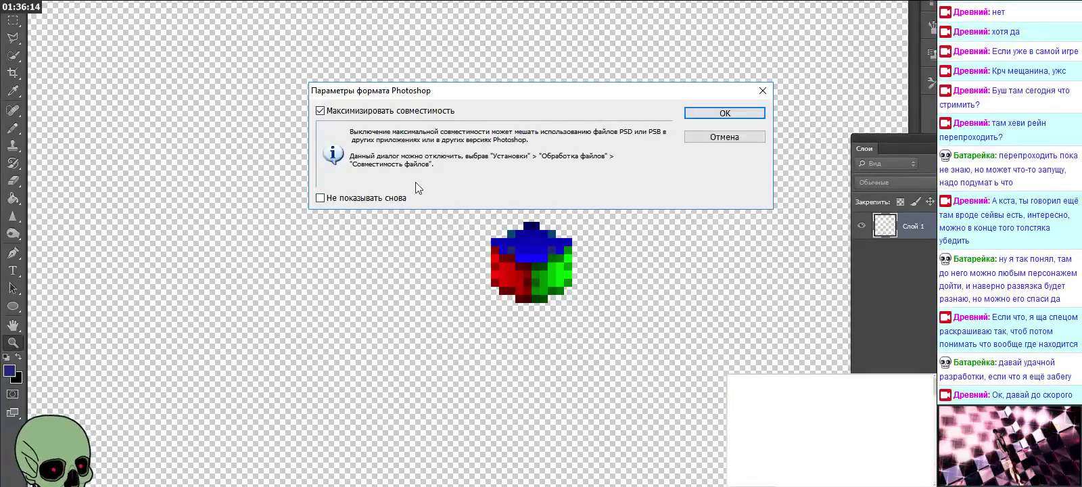
pyautogui.click(722, 113)
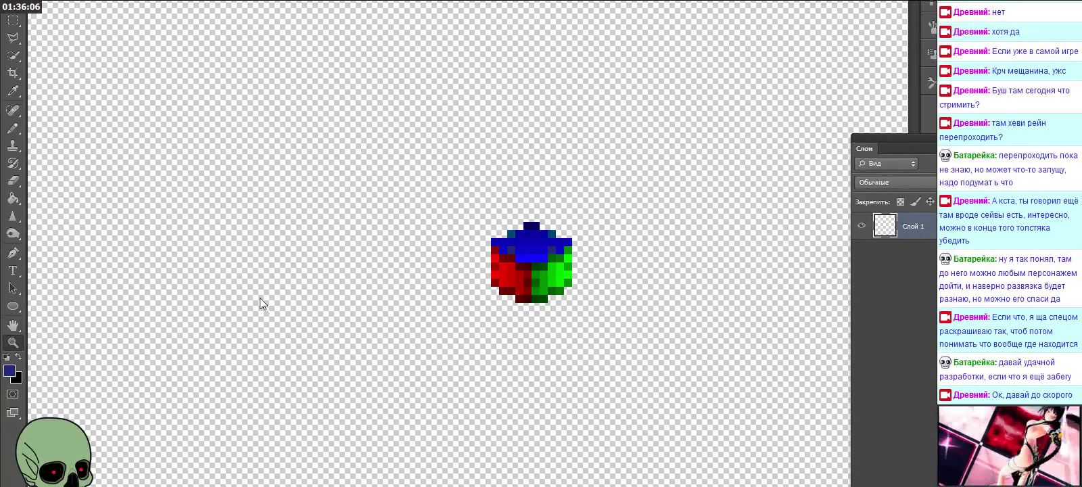
pyautogui.keyDown('alt'); pyautogui.click(223, 263); pyautogui.keyUp('alt')
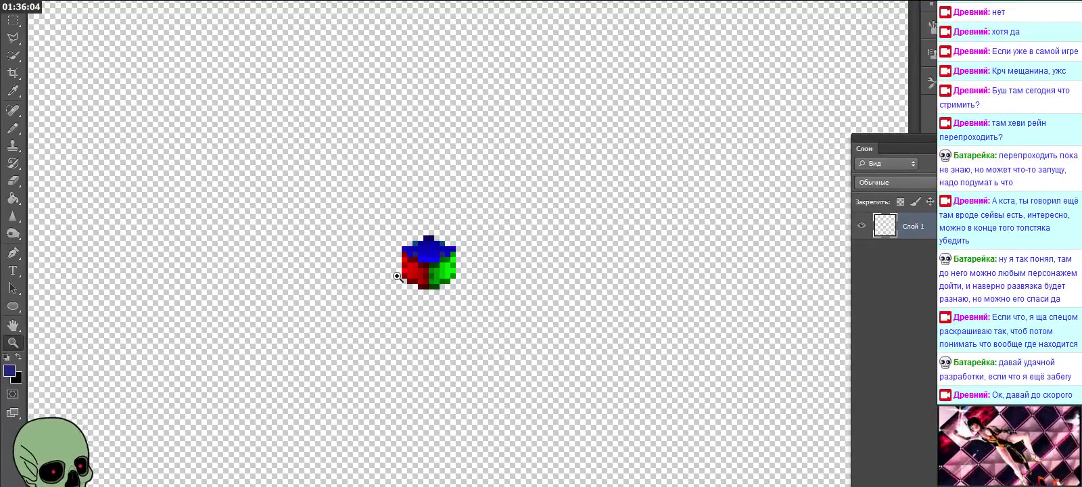
# Step: Zoom in and draw a tight rectangular selection around the pixel cube
pyautogui.click(399, 277)
pyautogui.click(470, 272)
pyautogui.click(13, 20)
pyautogui.click(358, 219)
pyautogui.moveTo(357, 187); pyautogui.dragTo(496, 316)
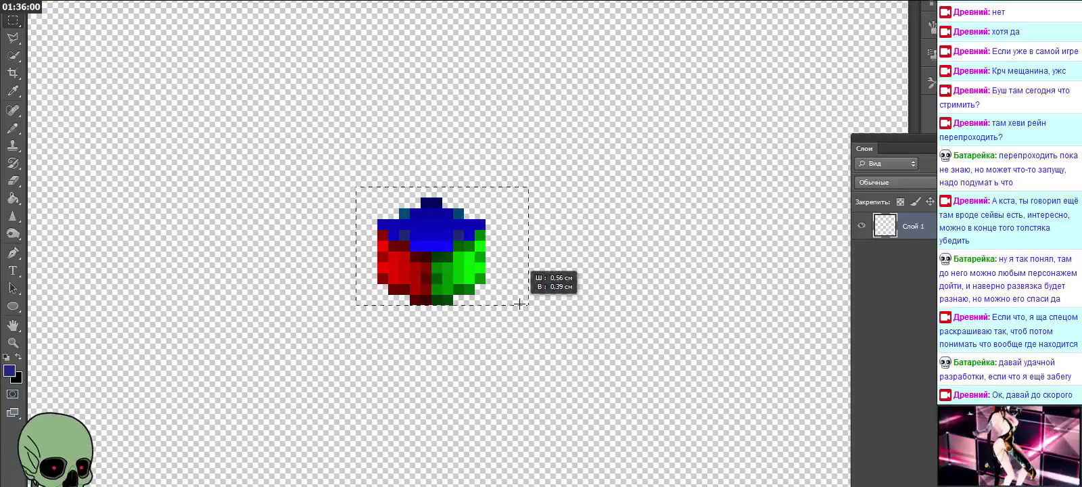
pyautogui.click(397, 238)
pyautogui.moveTo(381, 200); pyautogui.dragTo(484, 308)
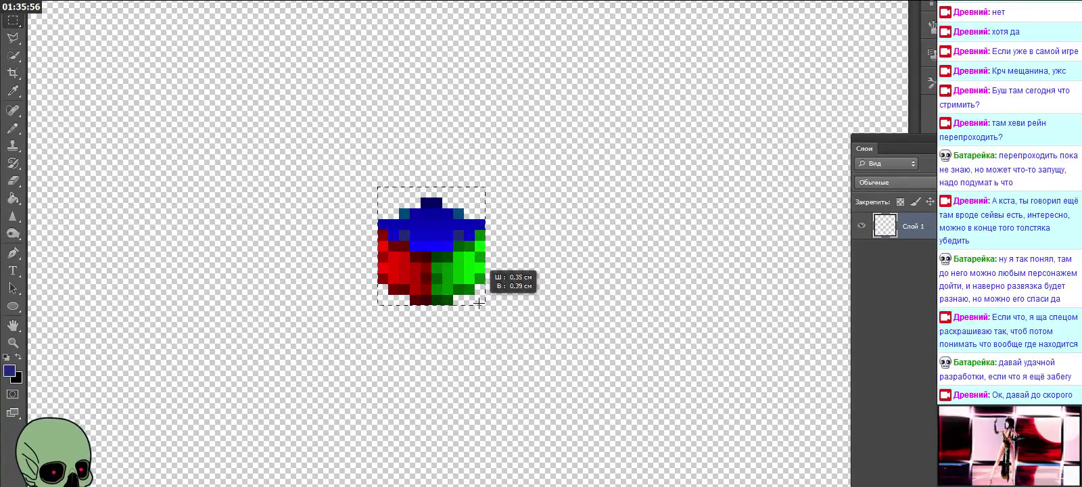
pyautogui.click(399, 230)
pyautogui.moveTo(379, 198); pyautogui.dragTo(486, 305)
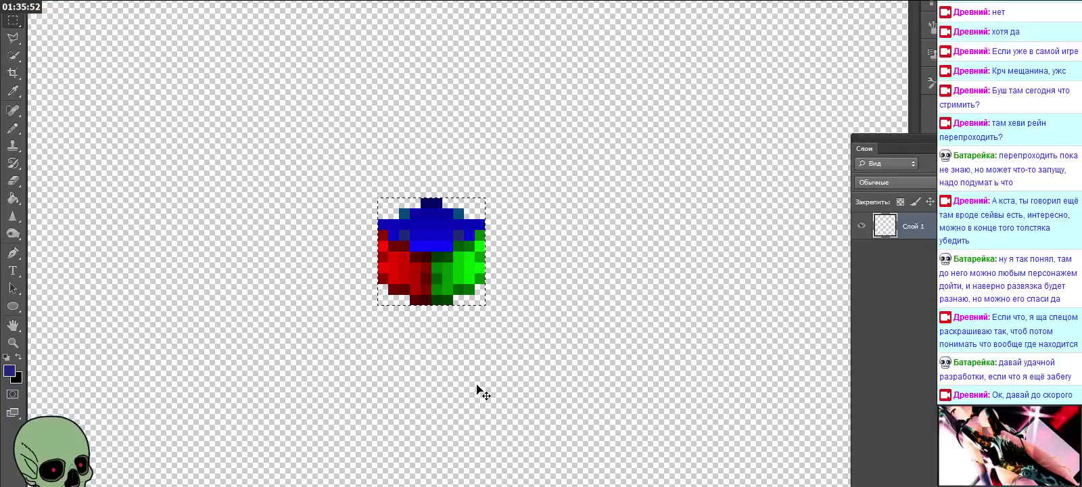
# Step: Duplicate the cube onto new layers with Ctrl+J, moving copies down-right and down-left
pyautogui.press('v')
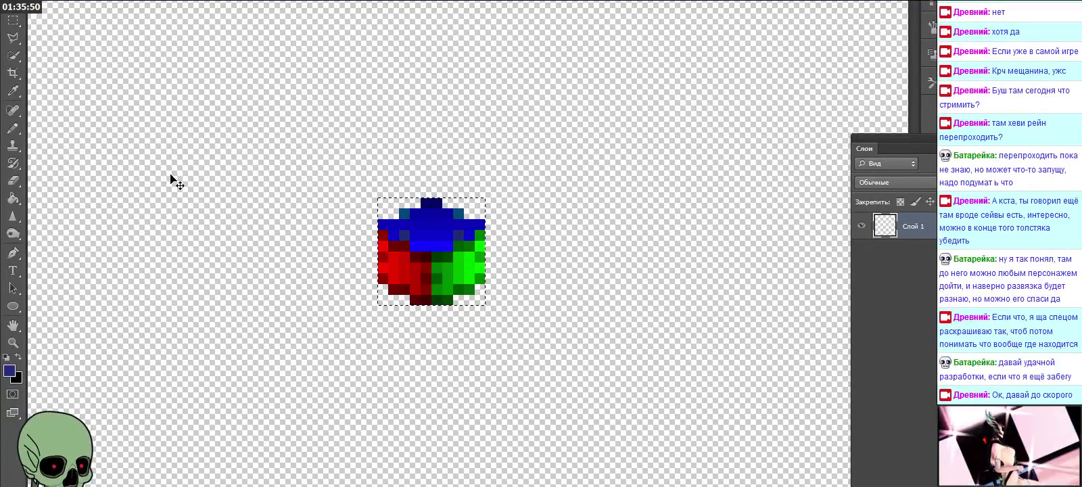
pyautogui.hotkey('ctrl', 'j')
pyautogui.press('Down')
pyautogui.moveTo(432, 240)
pyautogui.mouseDown()
pyautogui.moveTo(497, 316)
pyautogui.moveTo(480, 295)
pyautogui.mouseUp()
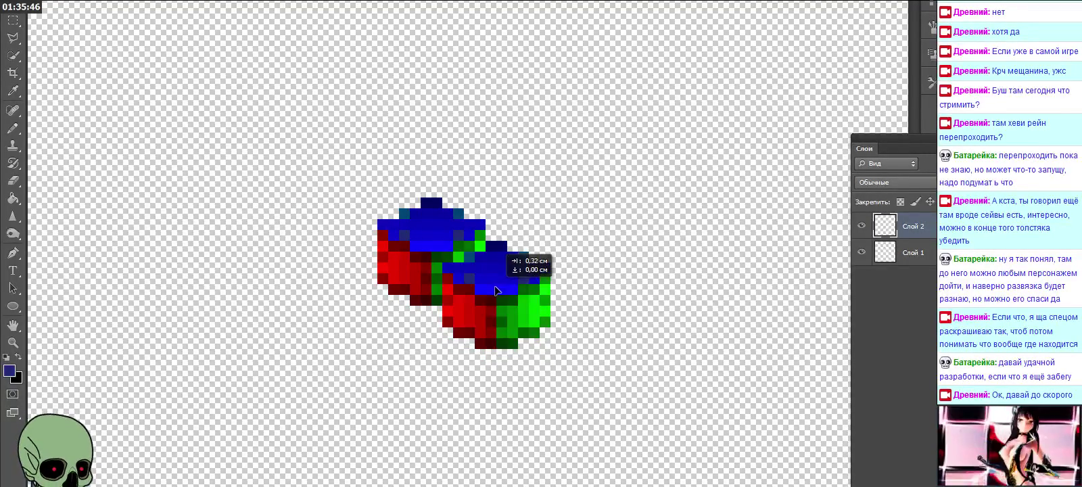
pyautogui.hotkey('ctrl', 'j')
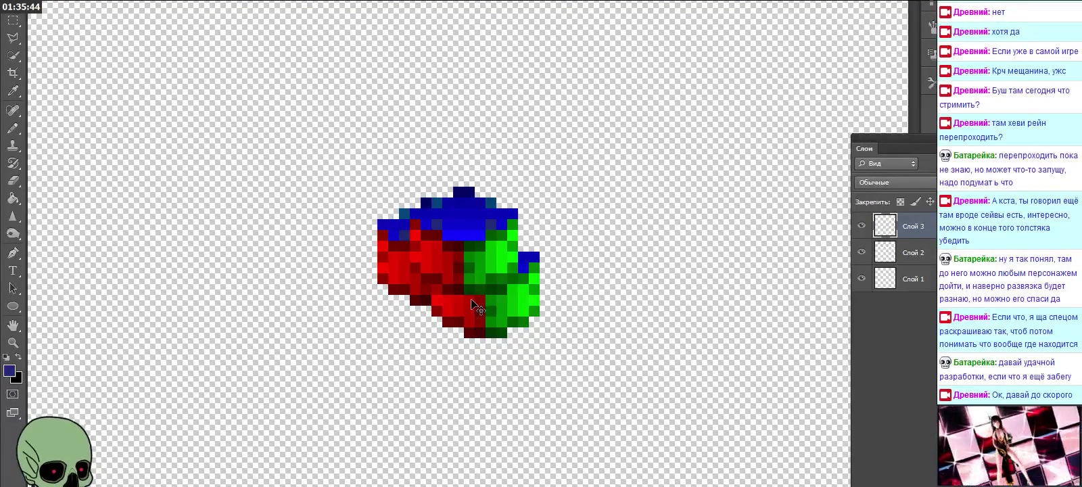
pyautogui.moveTo(479, 297)
pyautogui.mouseDown()
pyautogui.moveTo(369, 290)
pyautogui.moveTo(389, 281)
pyautogui.mouseUp()
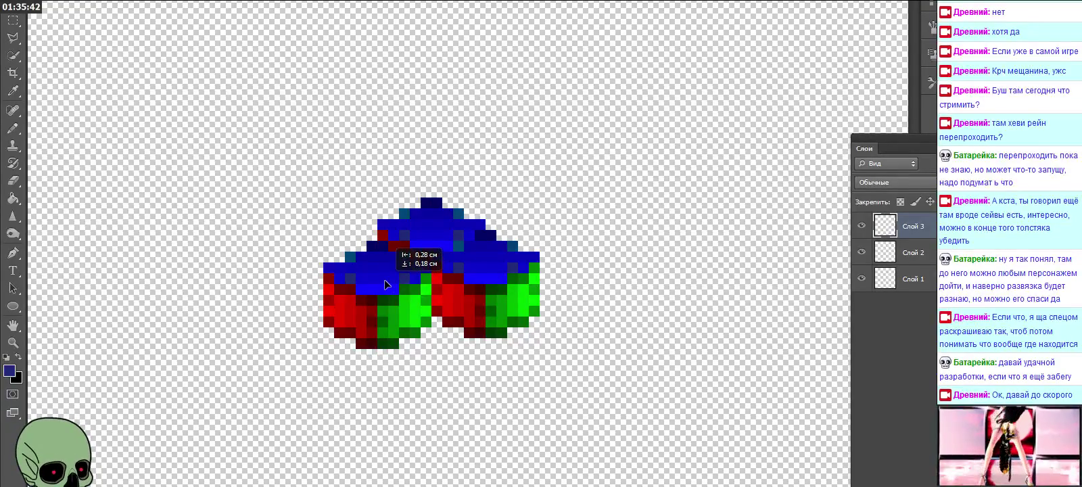
pyautogui.hotkey('ctrl', 'j')
# Step: Drag further cube copies above, below and beside the others to build a tall column
pyautogui.moveTo(414, 362)
pyautogui.mouseDown()
pyautogui.moveTo(447, 116)
pyautogui.moveTo(399, 89)
pyautogui.moveTo(440, 119)
pyautogui.moveTo(451, 84)
pyautogui.moveTo(443, 177)
pyautogui.mouseUp()
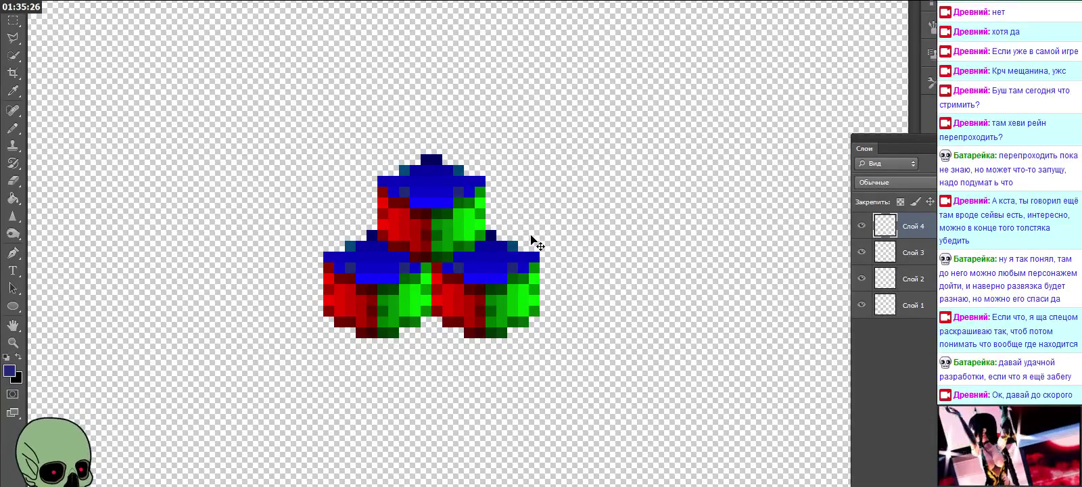
pyautogui.moveTo(531, 236)
pyautogui.mouseDown()
pyautogui.moveTo(463, 304)
pyautogui.moveTo(503, 256)
pyautogui.moveTo(387, 245)
pyautogui.mouseUp()
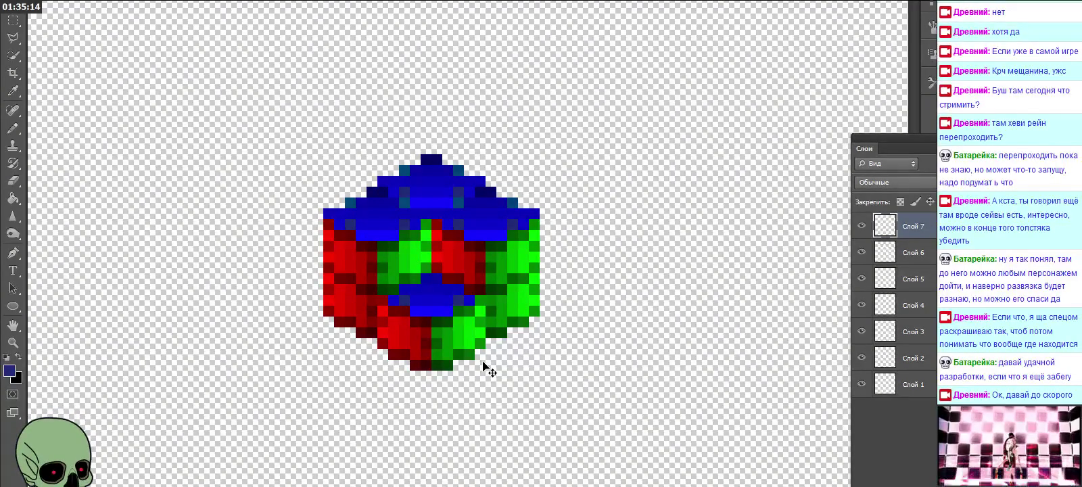
pyautogui.keyDown('alt'); pyautogui.moveTo(491, 371); pyautogui.dragTo(422, 279); pyautogui.keyUp('alt')
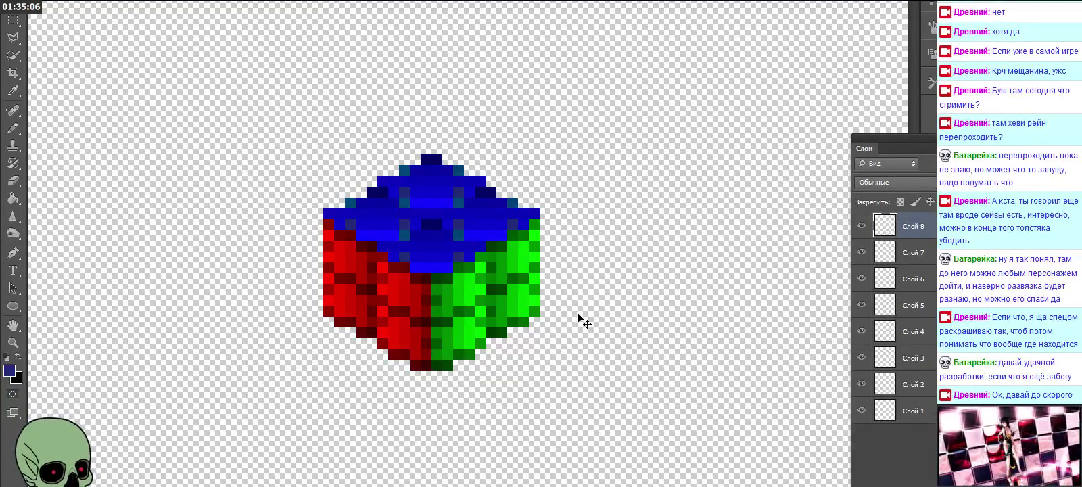
pyautogui.moveTo(582, 321)
pyautogui.mouseDown()
pyautogui.moveTo(386, 383)
pyautogui.moveTo(409, 351)
pyautogui.moveTo(338, 410)
pyautogui.moveTo(398, 362)
pyautogui.mouseUp()
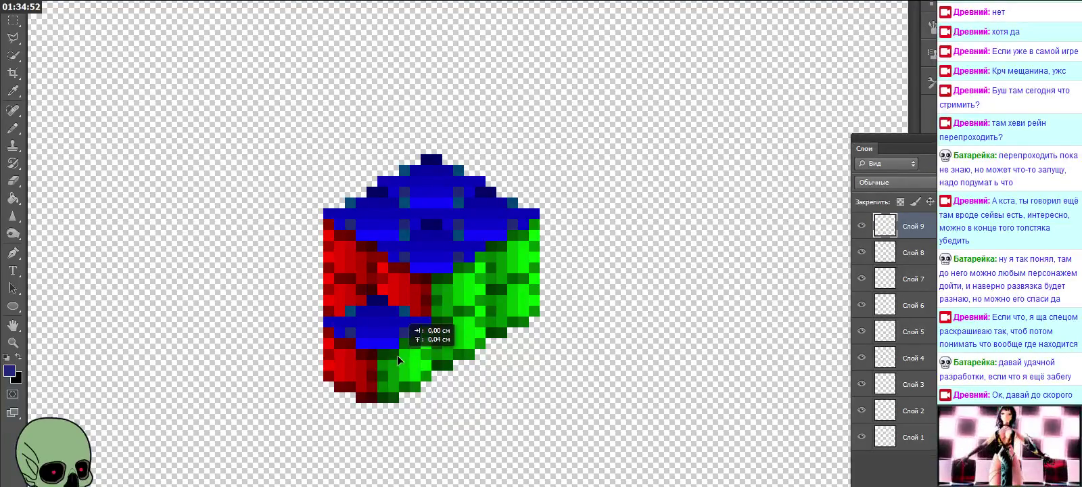
pyautogui.moveTo(398, 363); pyautogui.dragTo(397, 360)
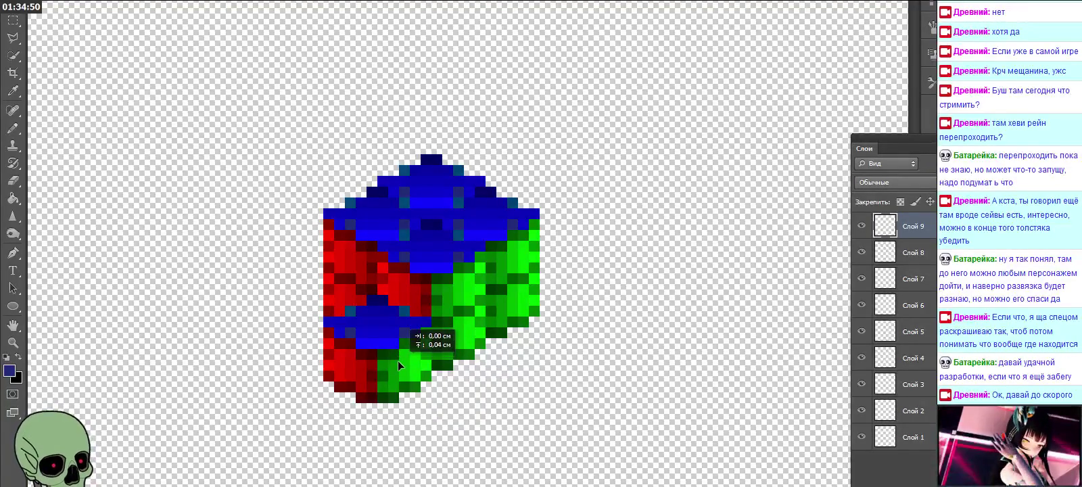
pyautogui.moveTo(503, 404); pyautogui.dragTo(503, 336)
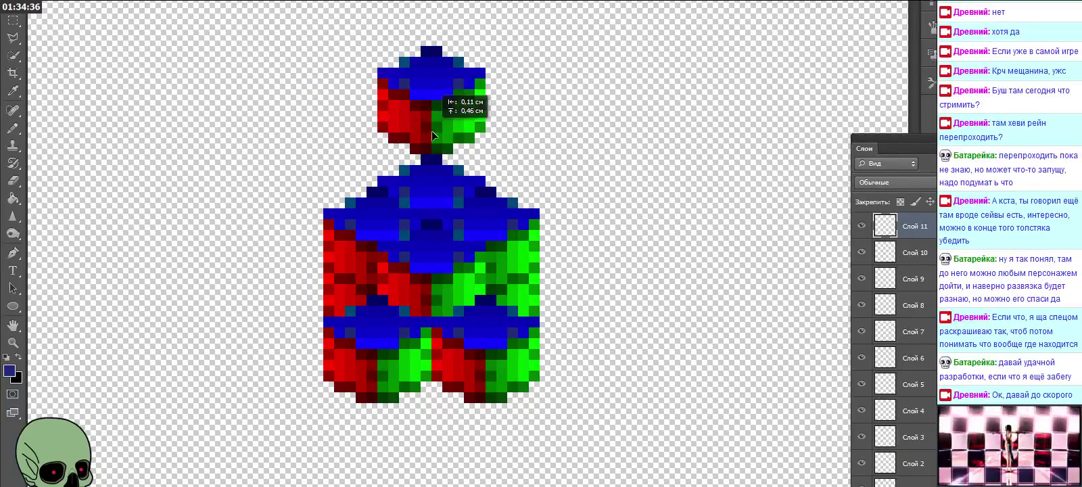
pyautogui.moveTo(434, 171); pyautogui.dragTo(434, 175)
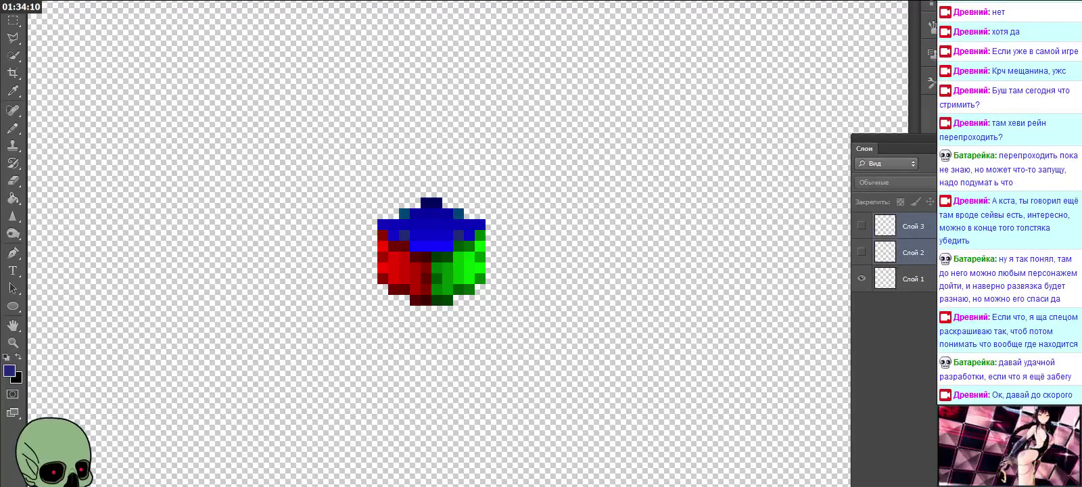
# Step: Delete the extra copy layers, position the Слой 5 and Слой 6 cubes, and hide one copy
pyautogui.press('Delete')
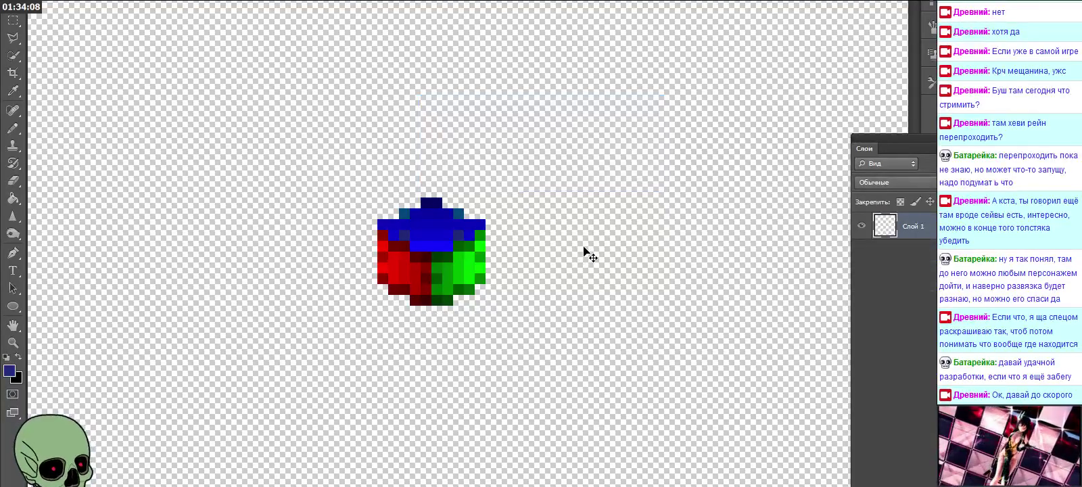
pyautogui.moveTo(482, 243)
pyautogui.mouseDown()
pyautogui.moveTo(612, 321)
pyautogui.moveTo(502, 289)
pyautogui.mouseUp()
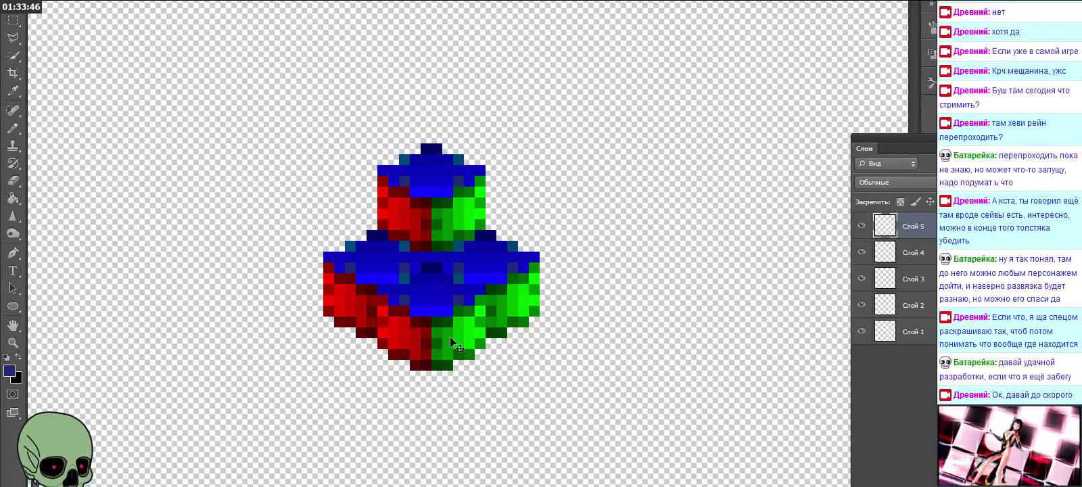
pyautogui.moveTo(382, 273); pyautogui.dragTo(318, 254)
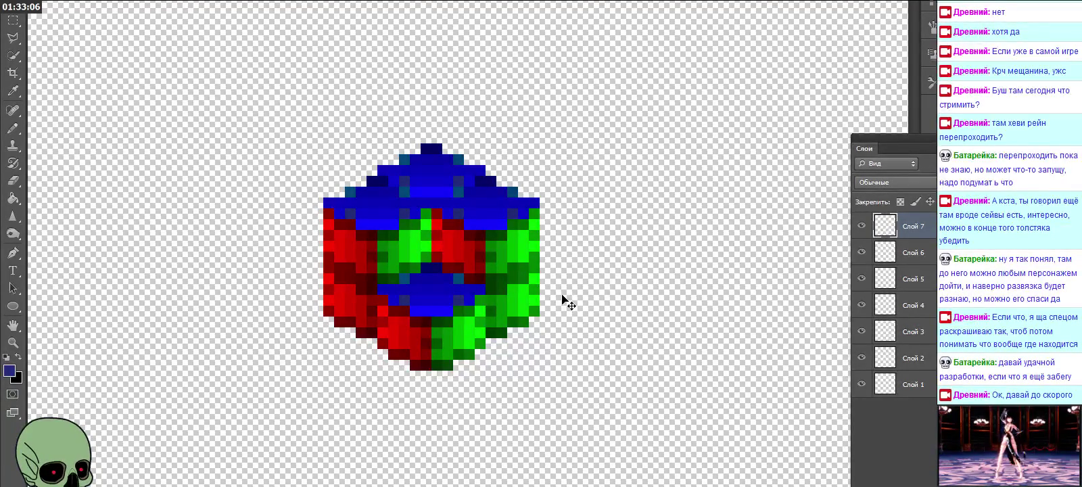
pyautogui.click(862, 357)
# Step: Hide the upper cube copy layers and rename the bottom cube layer 000
pyautogui.click(861, 331)
pyautogui.click(861, 304)
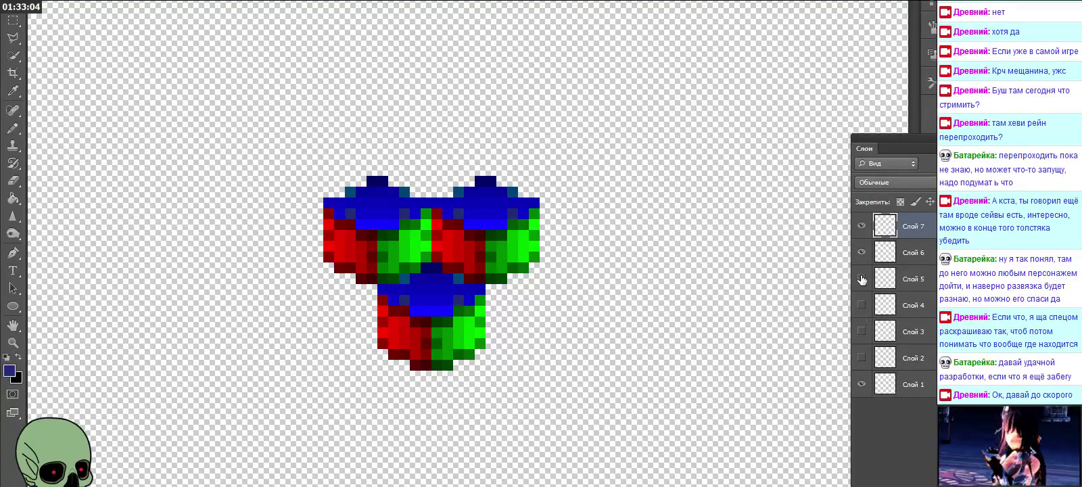
pyautogui.click(861, 278)
pyautogui.click(862, 252)
pyautogui.click(862, 225)
pyautogui.click(920, 384)
pyautogui.doubleClick(913, 384)
pyautogui.write('000')
pyautogui.press('Return')
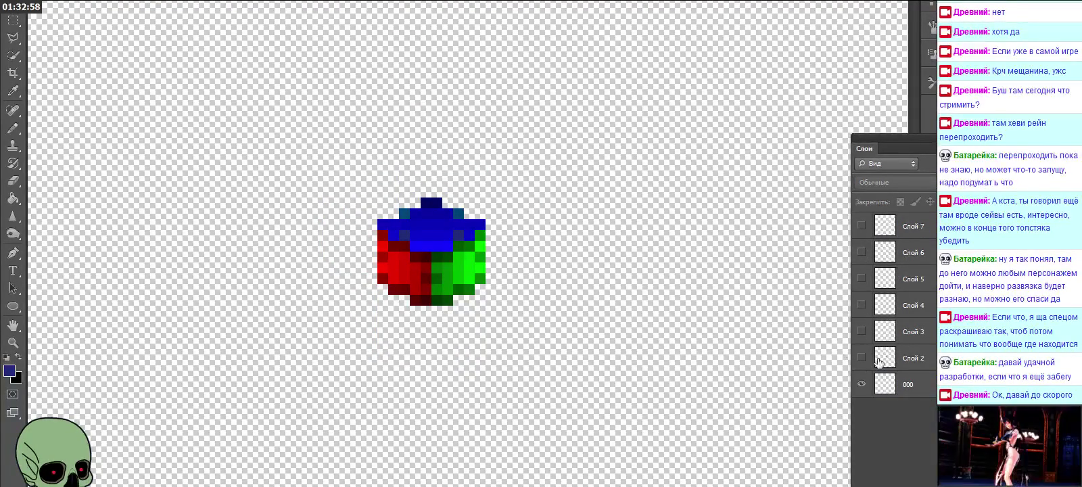
# Step: Show and rename Слой 2 to 010 and Слой 3 to 100
pyautogui.click(879, 363)
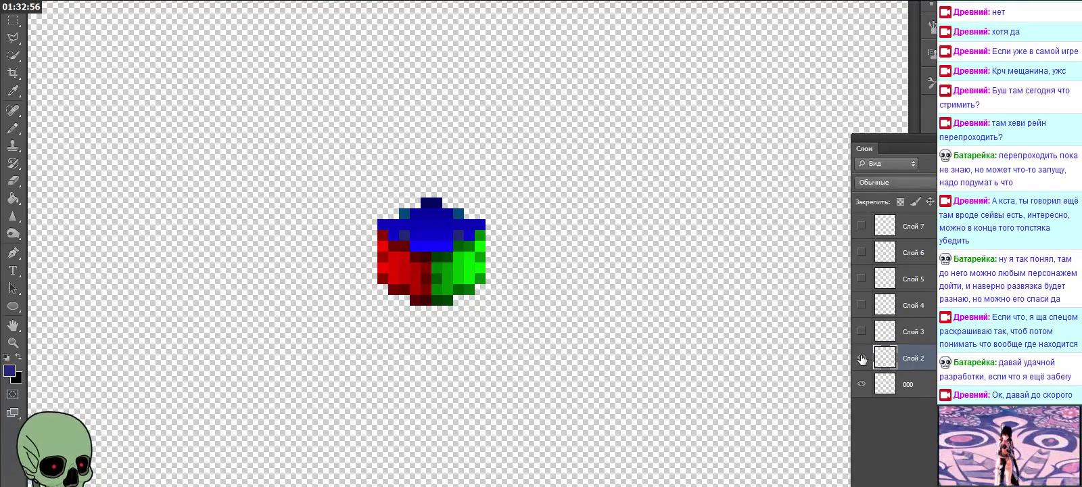
pyautogui.click(861, 359)
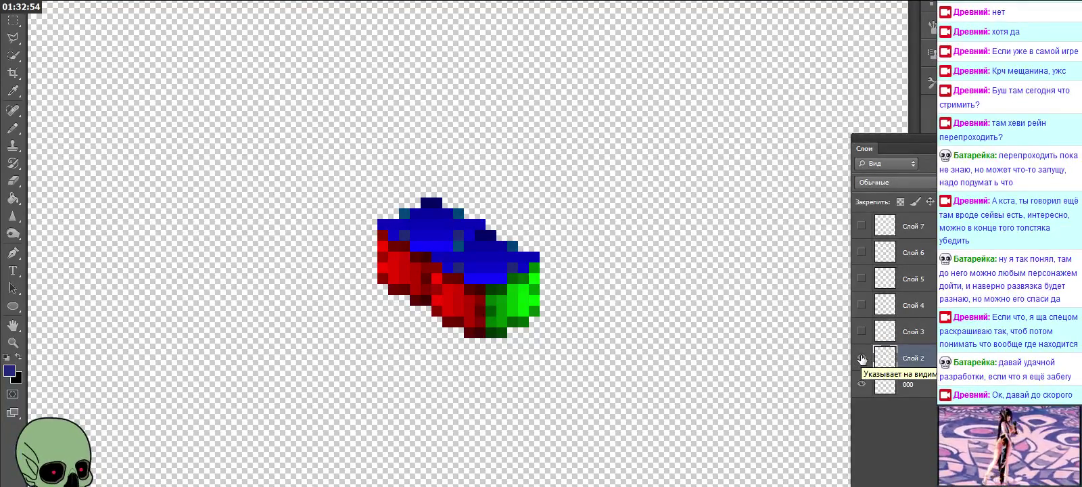
pyautogui.click(879, 363)
pyautogui.doubleClick(914, 359)
pyautogui.write('010')
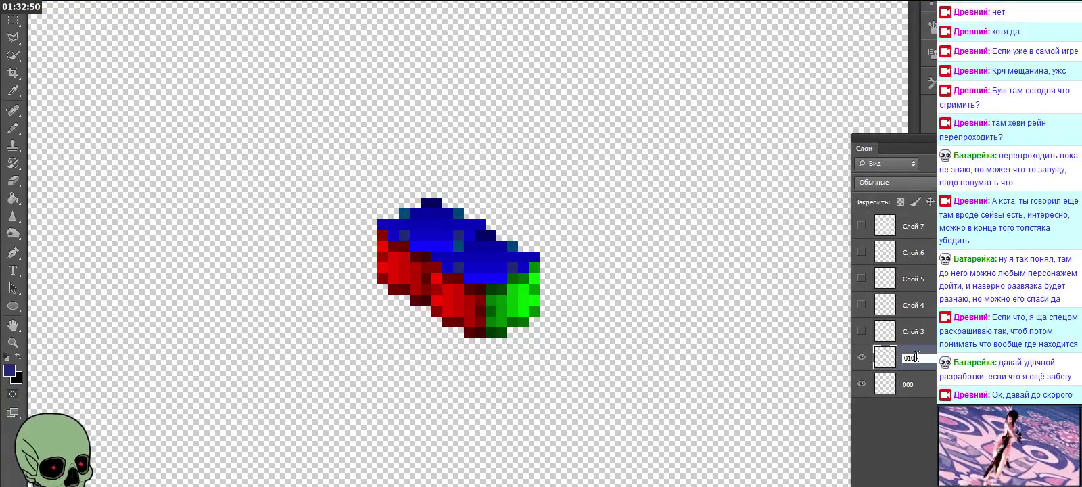
pyautogui.press('Return')
pyautogui.click(861, 331)
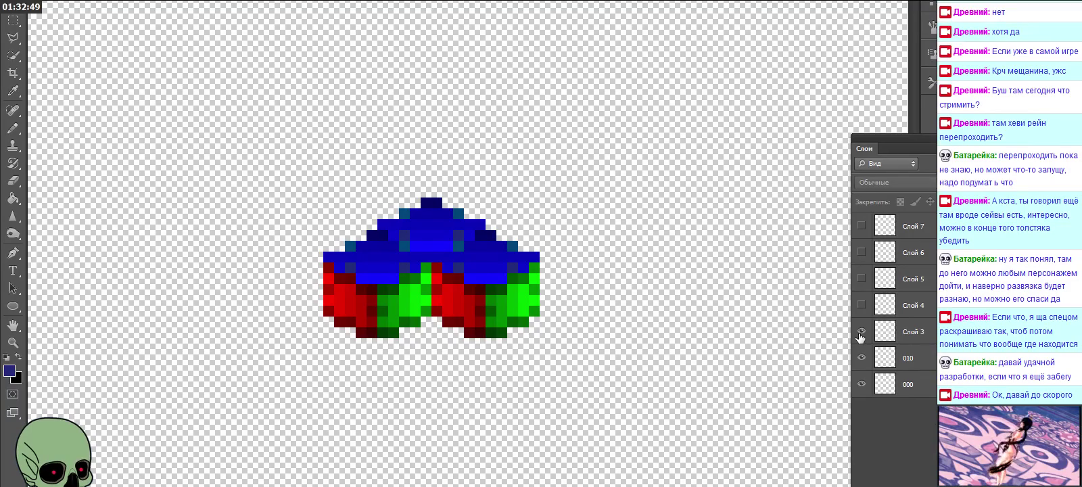
pyautogui.doubleClick(914, 331)
pyautogui.write('100')
pyautogui.click(912, 400)
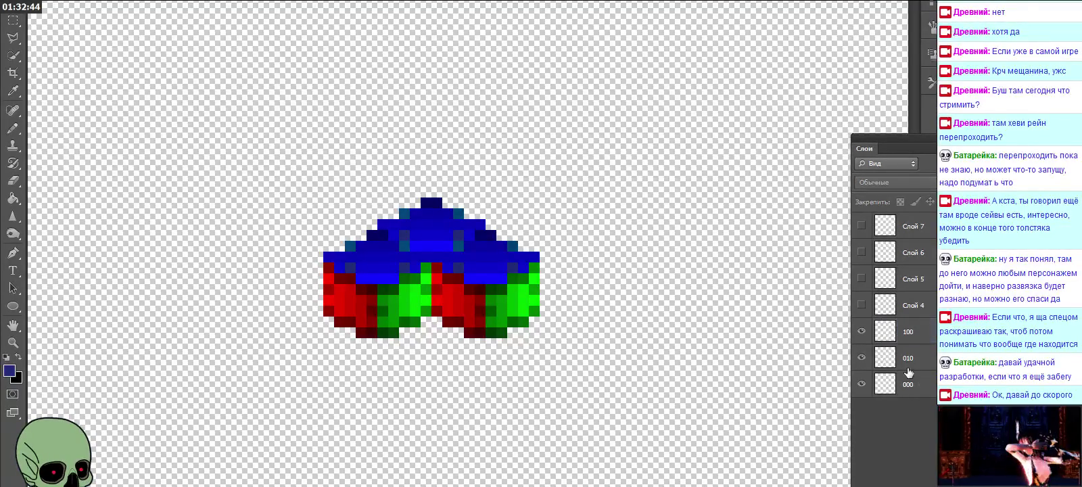
# Step: Show Слой 4 and start renaming it, toggling layers 010 and 100 to check the stack
pyautogui.click(916, 308)
pyautogui.click(862, 304)
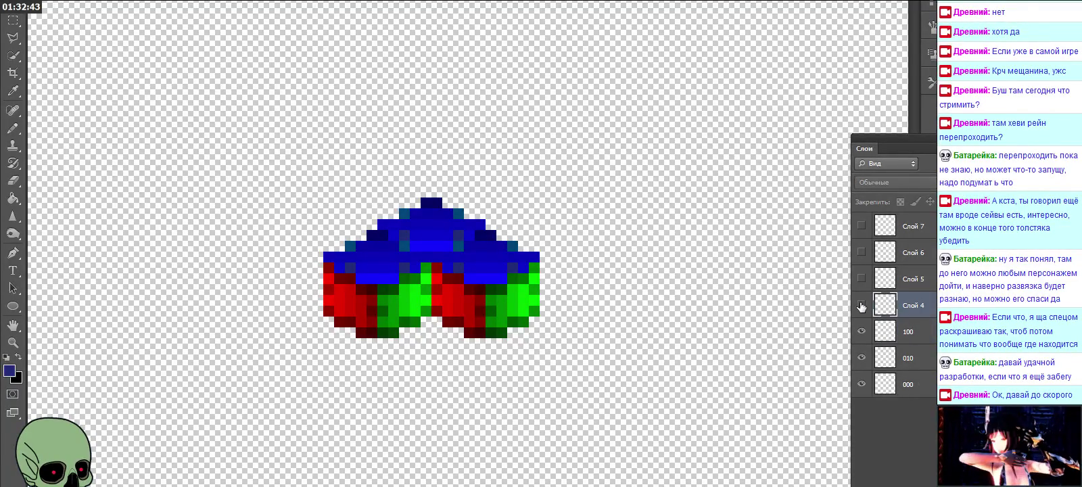
pyautogui.doubleClick(914, 305)
pyautogui.write('0')
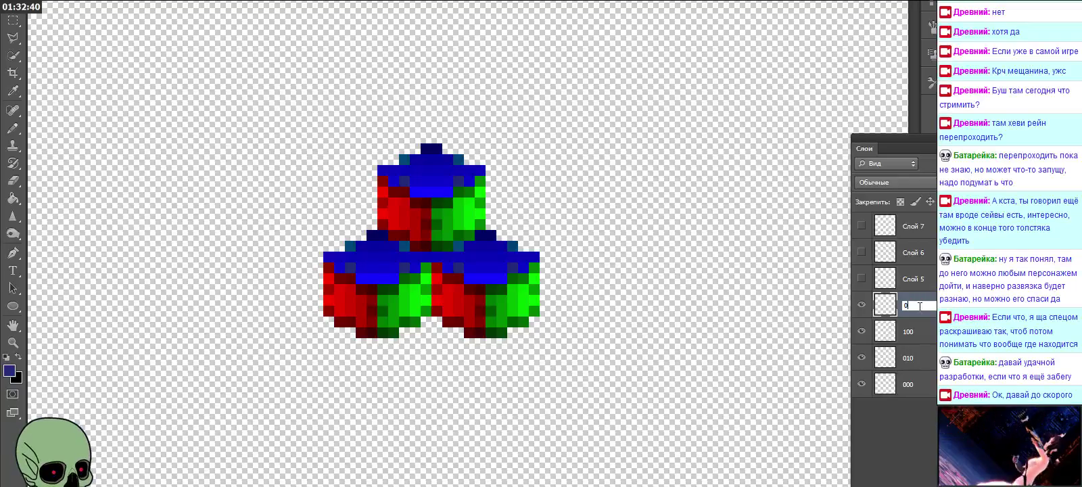
pyautogui.click(861, 357)
pyautogui.click(861, 332)
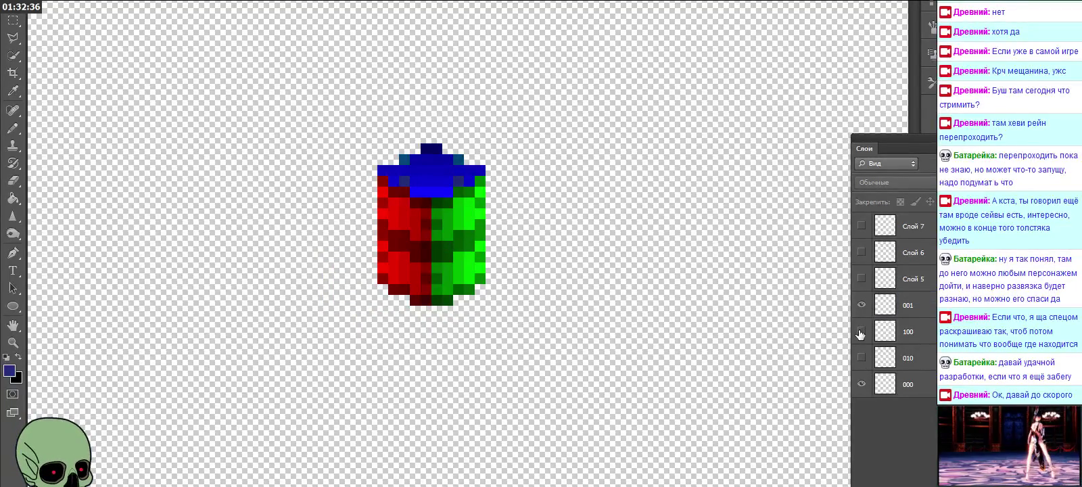
pyautogui.click(861, 331)
pyautogui.click(861, 357)
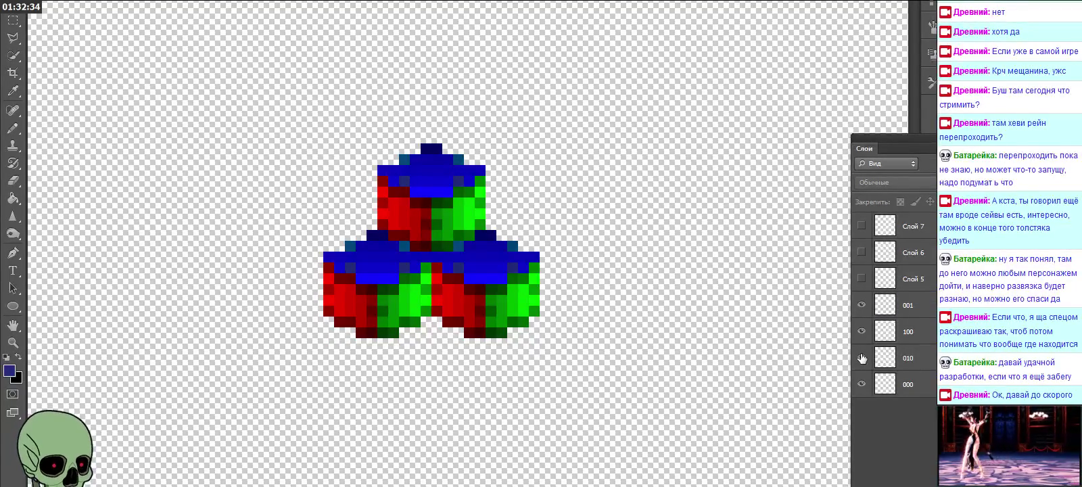
# Step: Show Слой 5 and rename it 110, then show the Слой 6 cube
pyautogui.click(883, 284)
pyautogui.click(861, 279)
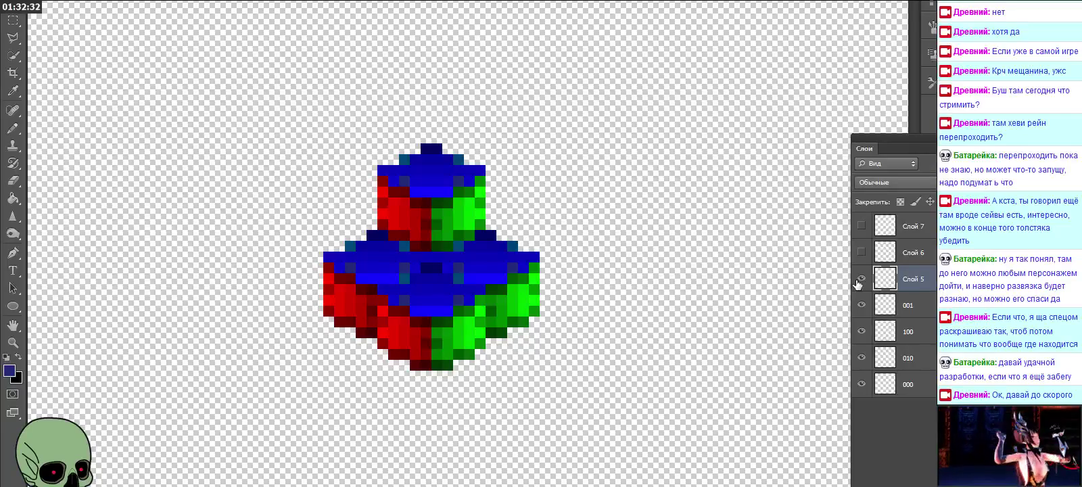
pyautogui.doubleClick(913, 278)
pyautogui.write('110')
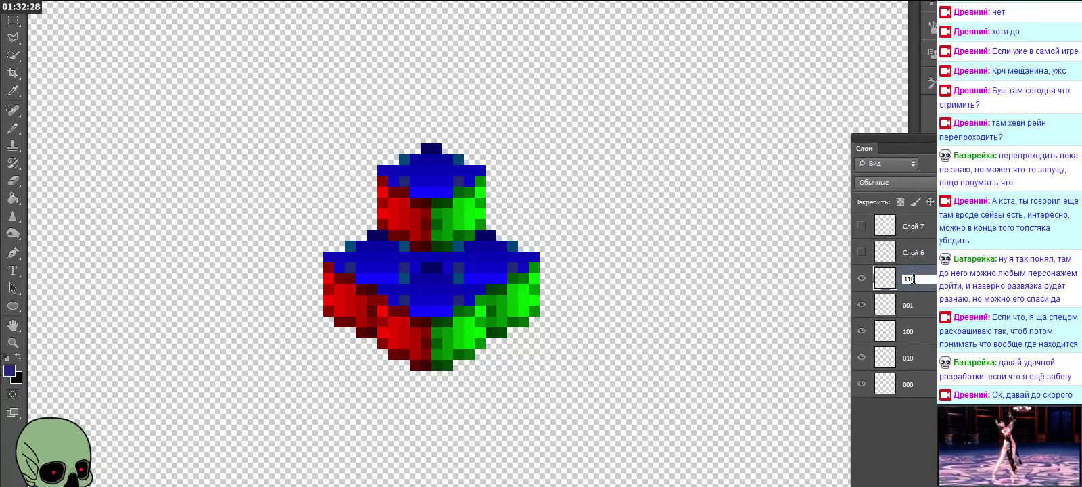
pyautogui.click(883, 253)
pyautogui.click(861, 252)
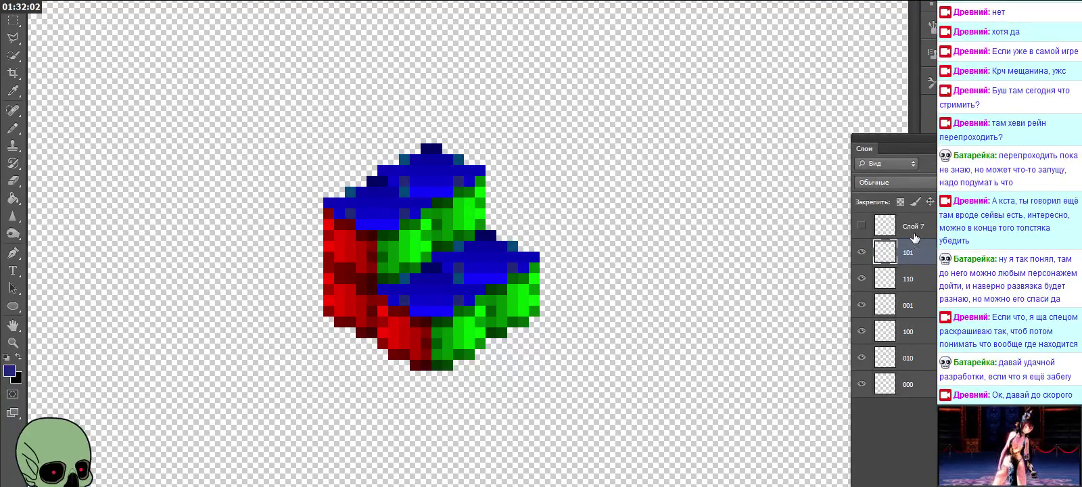
# Step: Show Слой 7 and toggle its visibility to compare the cube
pyautogui.click(913, 230)
pyautogui.click(861, 226)
pyautogui.click(861, 227)
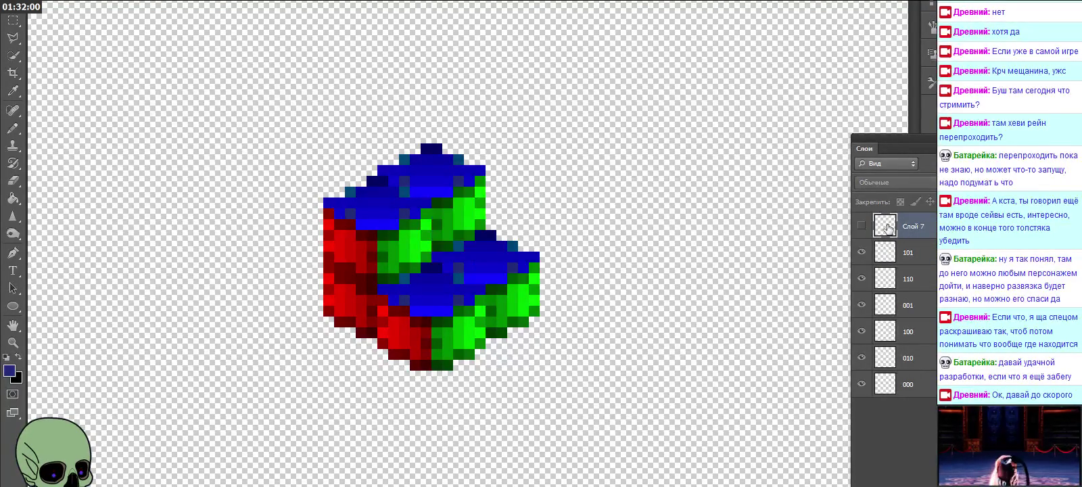
pyautogui.click(861, 225)
pyautogui.click(861, 226)
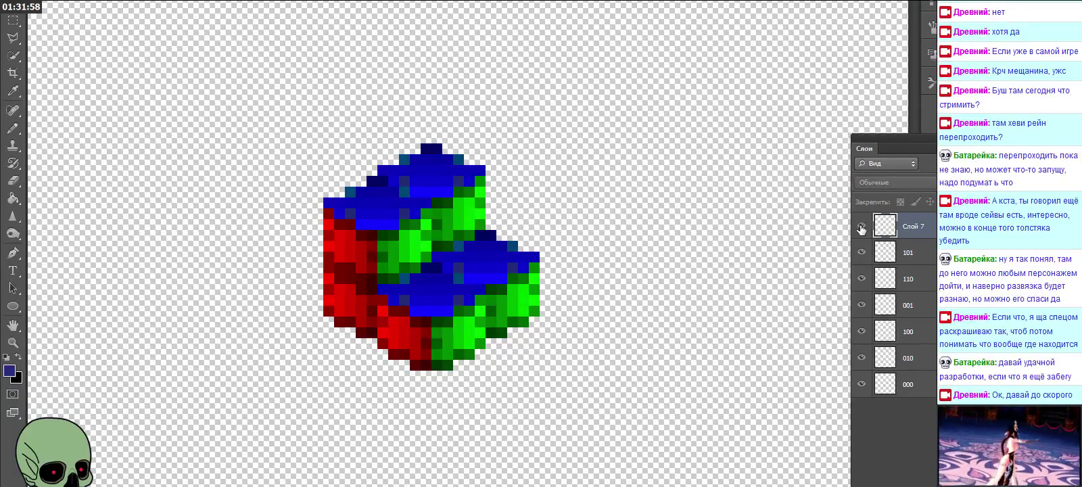
pyautogui.click(860, 225)
# Step: Rename the top layer 011 and hide the cube layers 010 through 011
pyautogui.doubleClick(920, 226)
pyautogui.write('010')
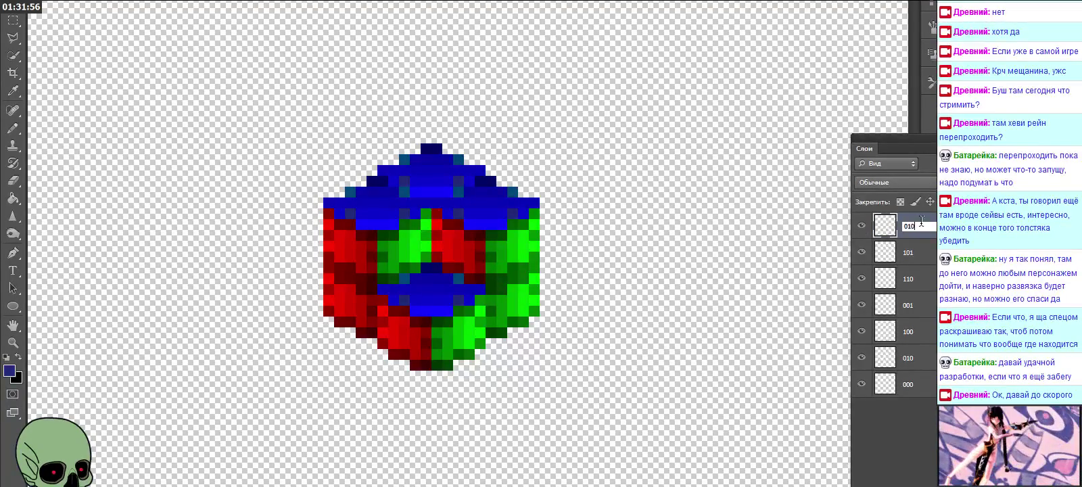
pyautogui.press('BackSpace')
pyautogui.write('1')
pyautogui.press('Return')
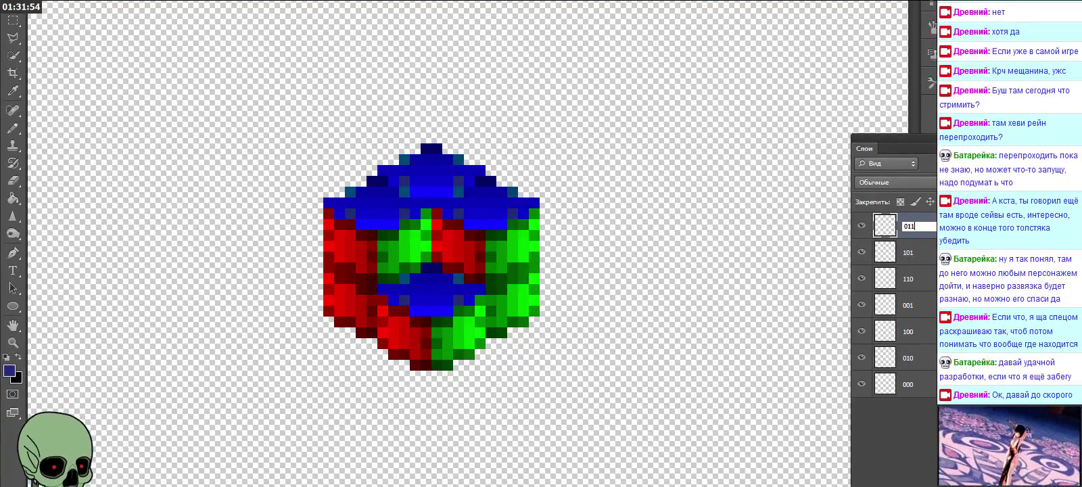
pyautogui.click(905, 414)
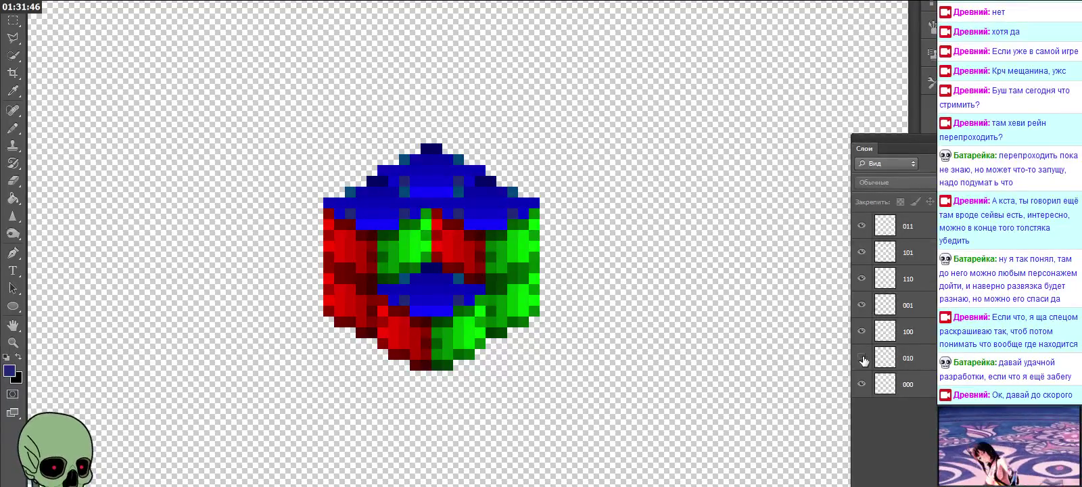
pyautogui.moveTo(861, 357); pyautogui.dragTo(863, 250)
pyautogui.click(862, 226)
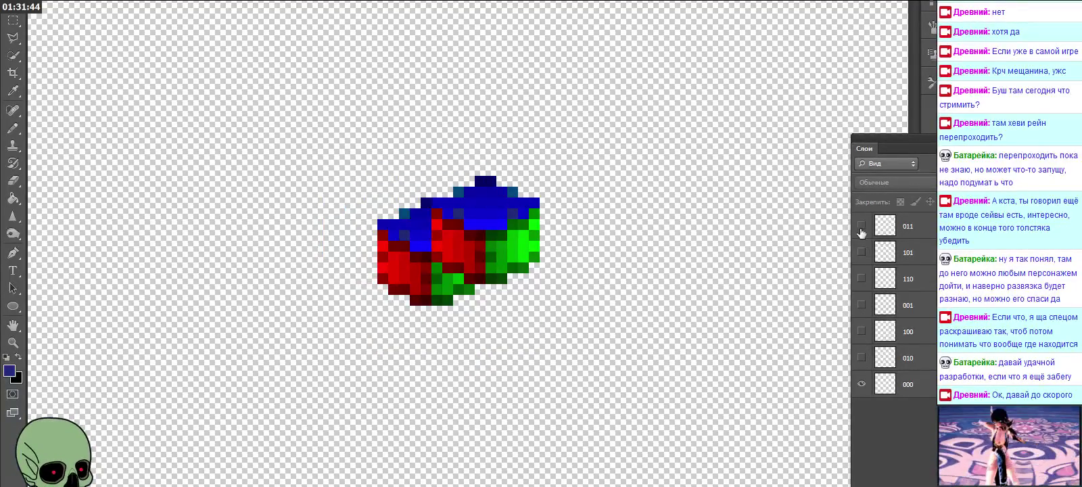
pyautogui.click(860, 357)
pyautogui.click(861, 357)
pyautogui.click(861, 357)
pyautogui.click(862, 358)
pyautogui.click(861, 332)
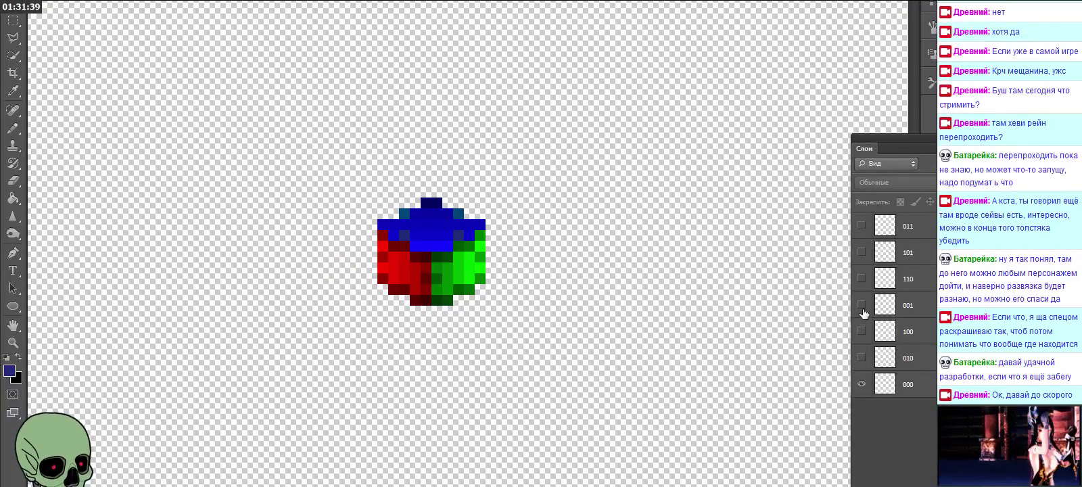
pyautogui.click(862, 305)
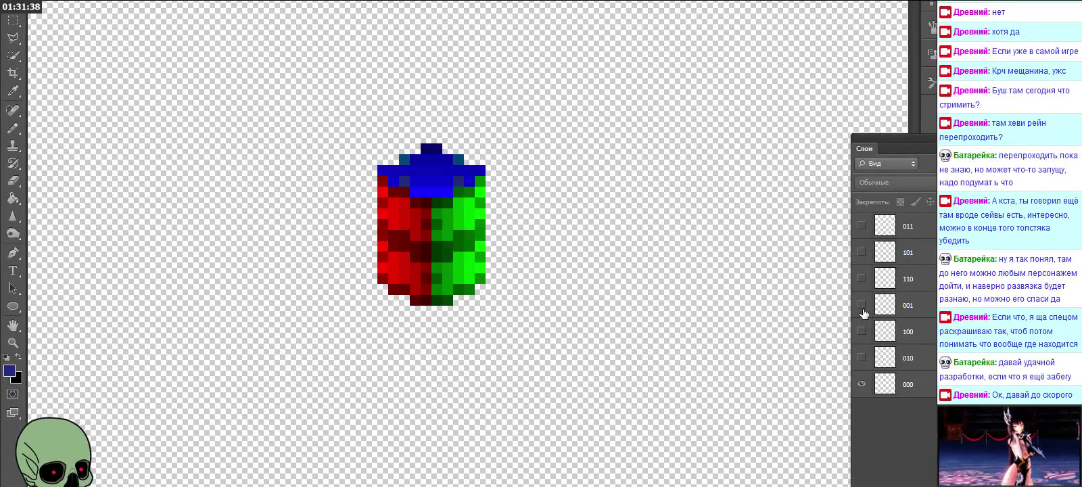
pyautogui.click(861, 305)
pyautogui.click(861, 305)
pyautogui.click(862, 305)
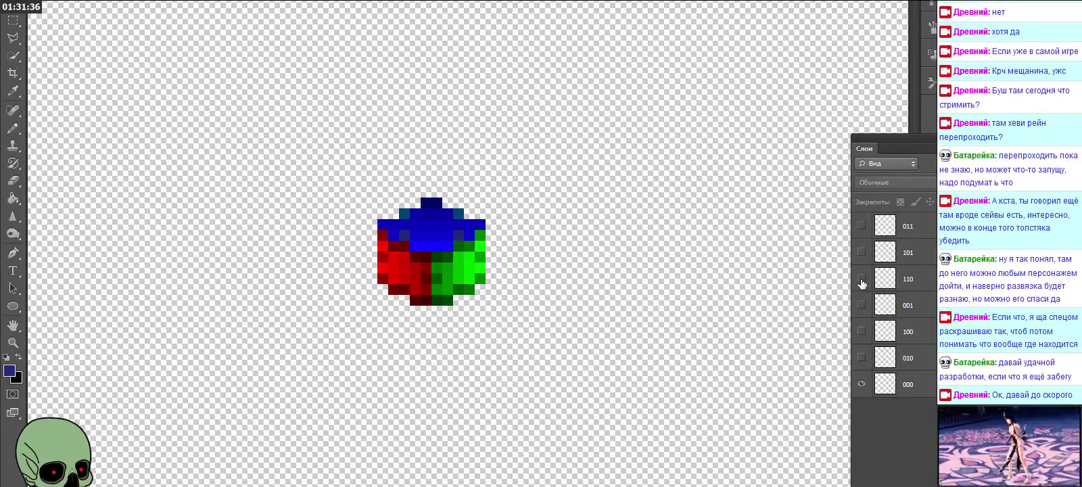
pyautogui.click(861, 278)
pyautogui.click(862, 279)
pyautogui.click(862, 278)
pyautogui.click(861, 279)
pyautogui.click(861, 278)
pyautogui.click(861, 279)
pyautogui.click(862, 278)
pyautogui.click(862, 279)
pyautogui.click(861, 251)
pyautogui.click(861, 252)
pyautogui.click(861, 251)
pyautogui.click(861, 251)
pyautogui.click(860, 226)
pyautogui.click(860, 226)
pyautogui.click(861, 225)
pyautogui.click(860, 226)
pyautogui.click(860, 226)
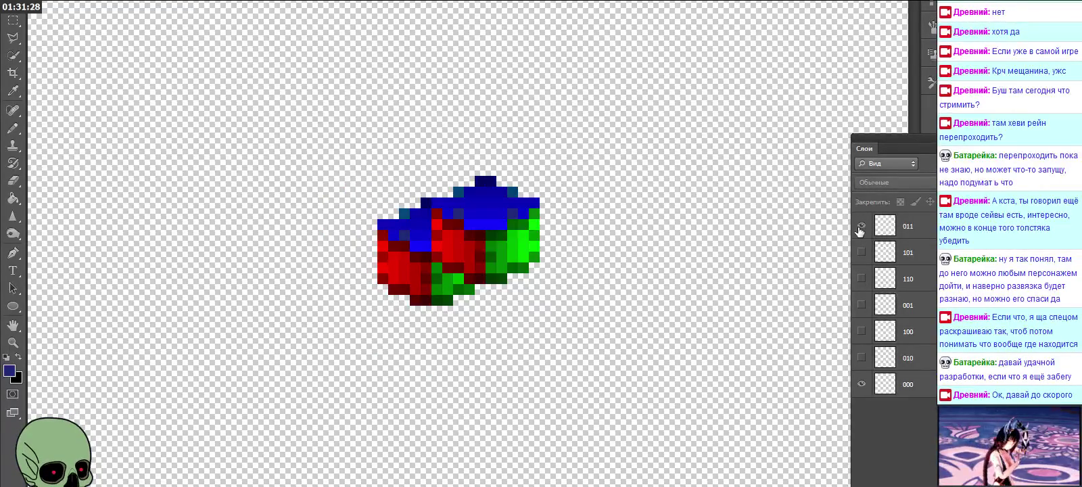
pyautogui.click(861, 226)
pyautogui.moveTo(862, 357); pyautogui.dragTo(860, 227)
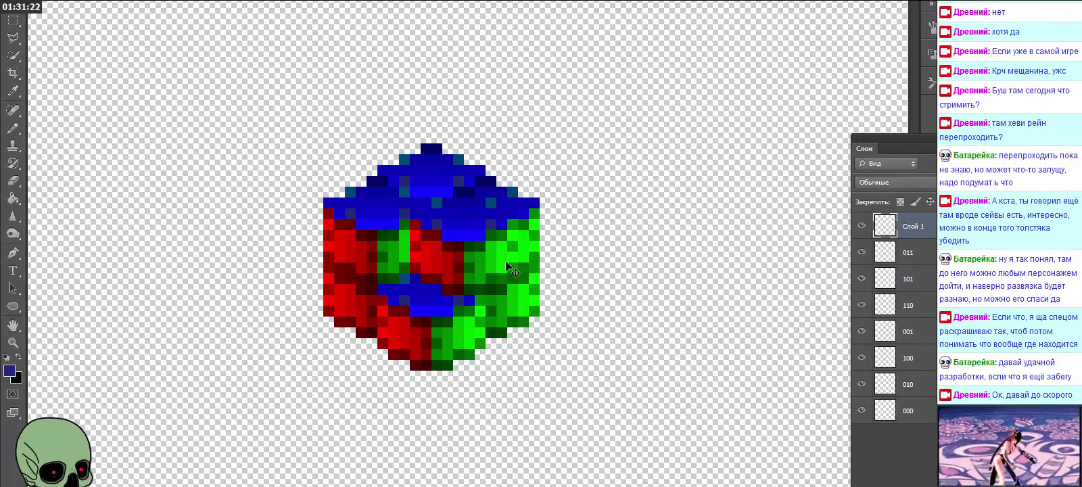
# Step: Drag the Слой 1 copy into place to complete the cube, then hide all layers but 000
pyautogui.moveTo(512, 279); pyautogui.dragTo(453, 217)
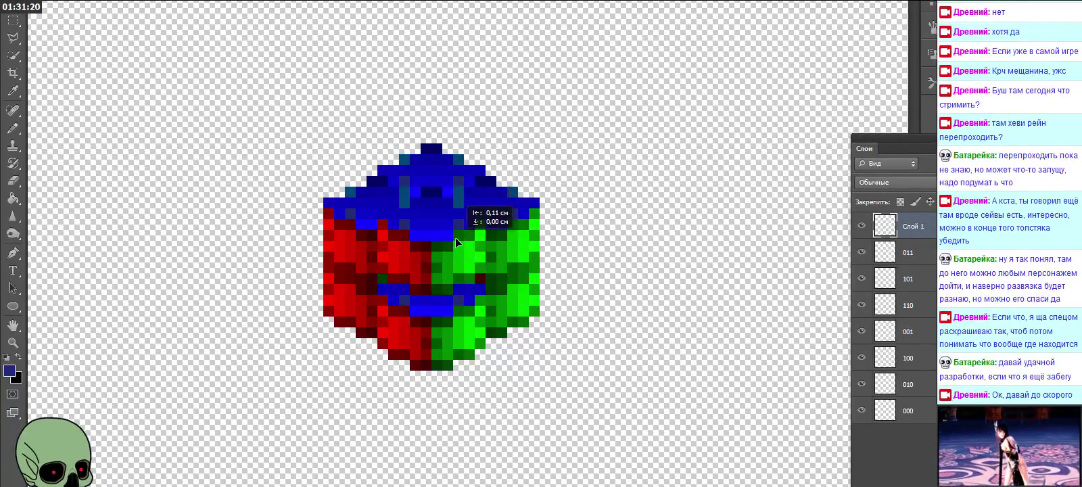
pyautogui.moveTo(452, 216); pyautogui.dragTo(454, 261)
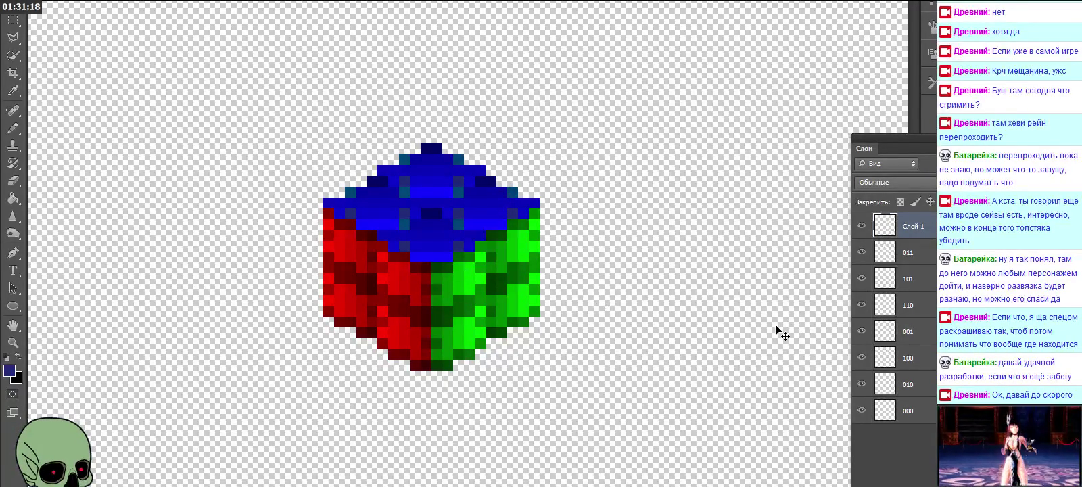
pyautogui.click(861, 383)
pyautogui.moveTo(861, 355); pyautogui.dragTo(858, 230)
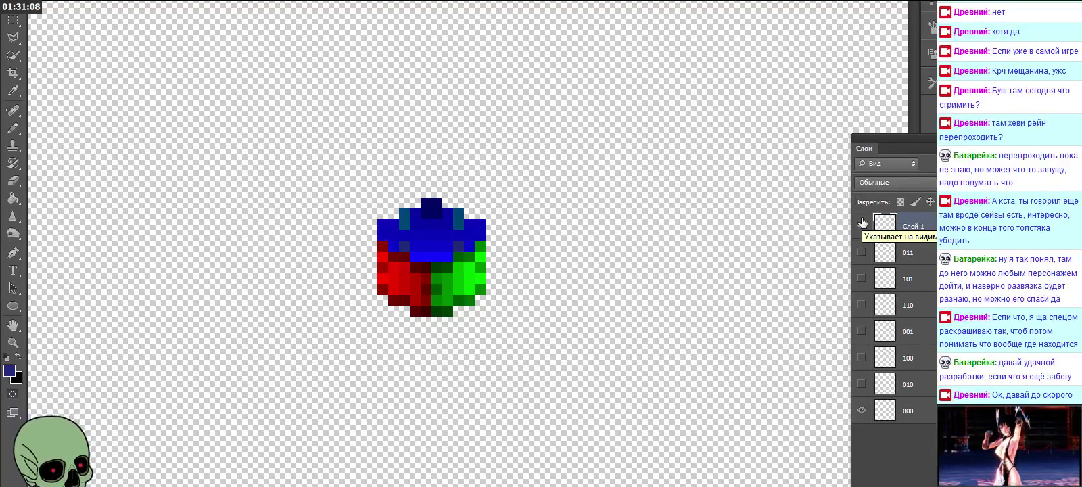
# Step: Toggle Слой 1 and the numbered cube layers on and off to check the arrangement
pyautogui.click(862, 222)
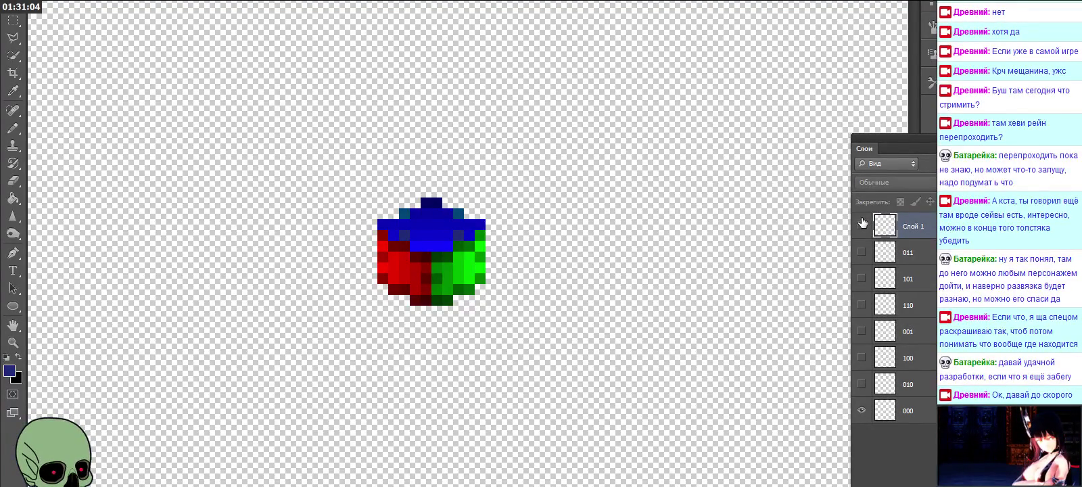
pyautogui.click(863, 222)
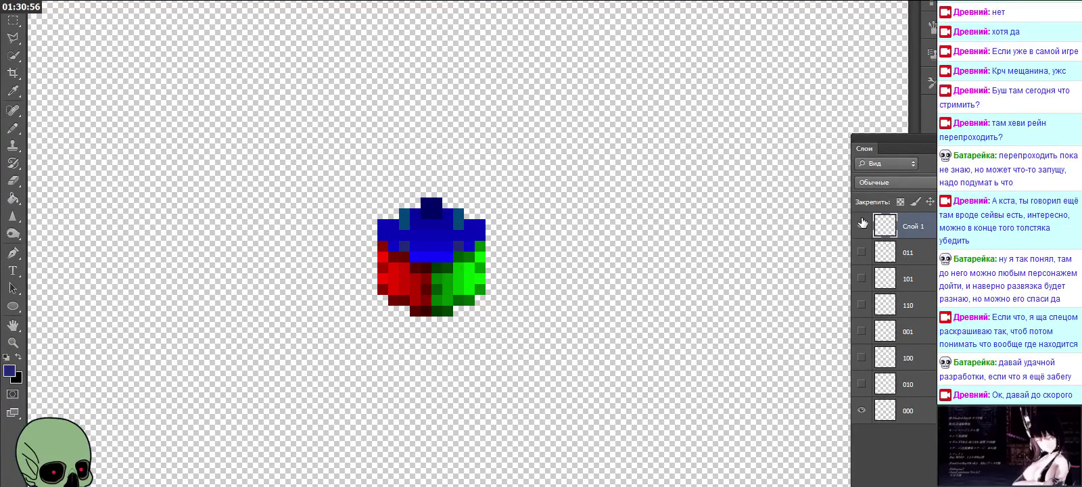
pyautogui.moveTo(862, 224); pyautogui.dragTo(862, 387)
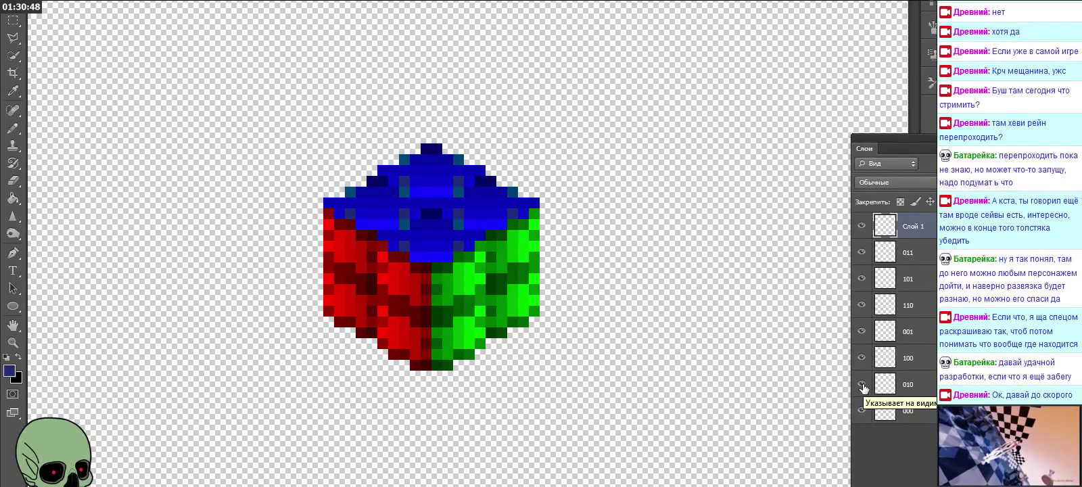
pyautogui.moveTo(862, 385); pyautogui.dragTo(861, 226)
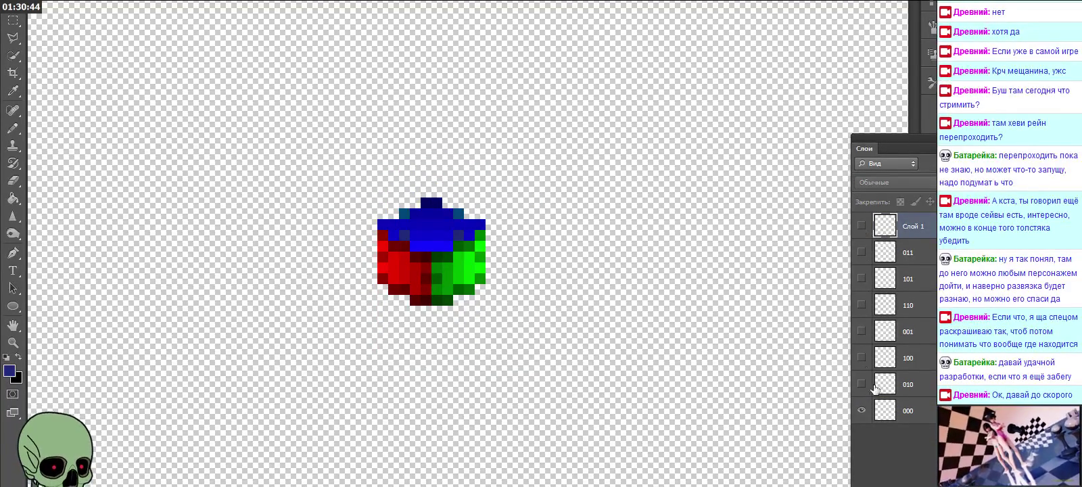
pyautogui.click(861, 383)
# Step: Move the new cube copy down-left against cube 000, flicking layer 100 to compare
pyautogui.click(862, 384)
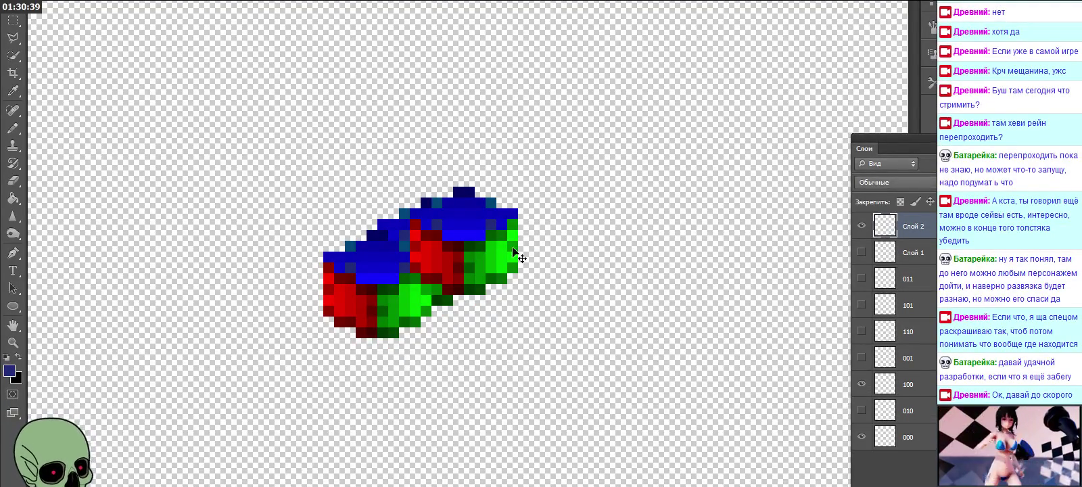
pyautogui.moveTo(422, 298); pyautogui.dragTo(357, 341)
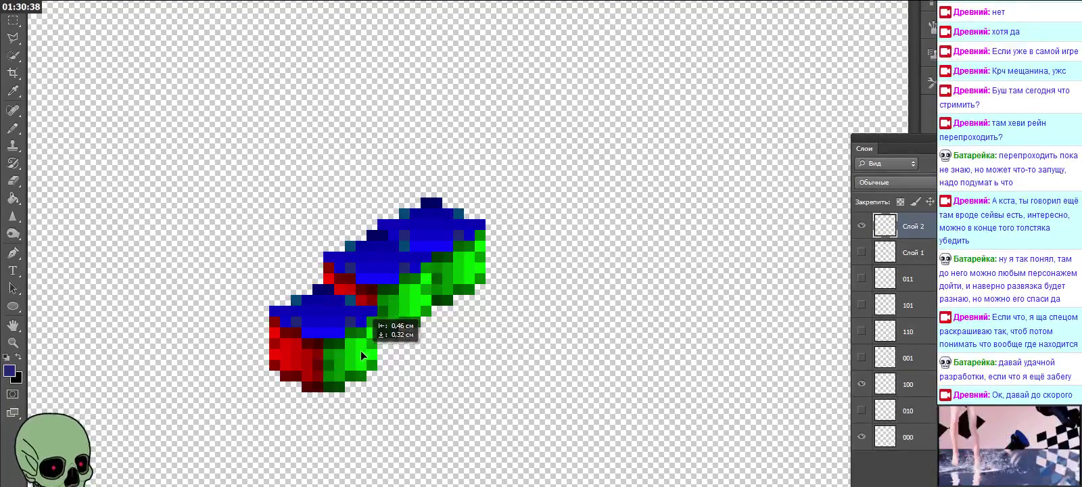
pyautogui.moveTo(357, 338); pyautogui.dragTo(368, 326)
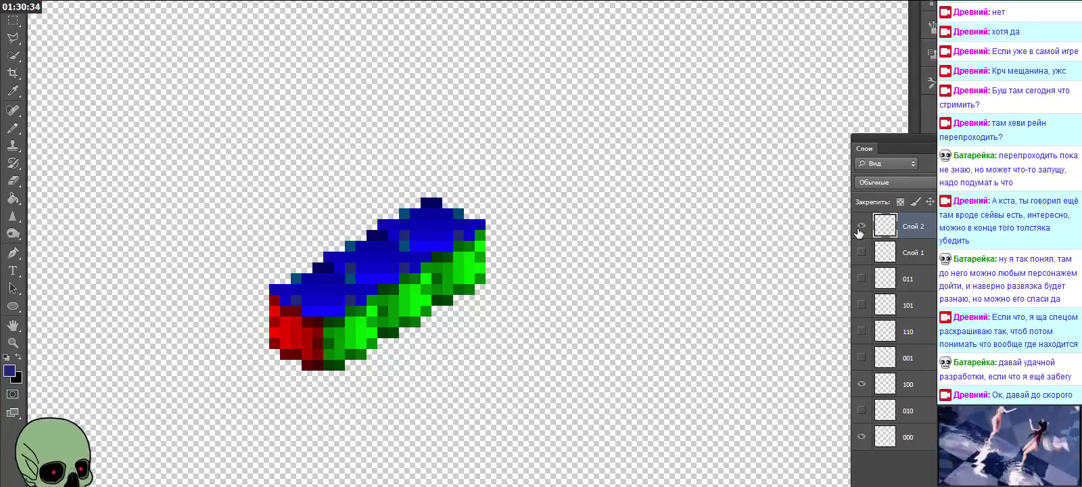
pyautogui.click(861, 384)
pyautogui.click(861, 385)
pyautogui.click(861, 384)
pyautogui.click(861, 384)
pyautogui.click(861, 385)
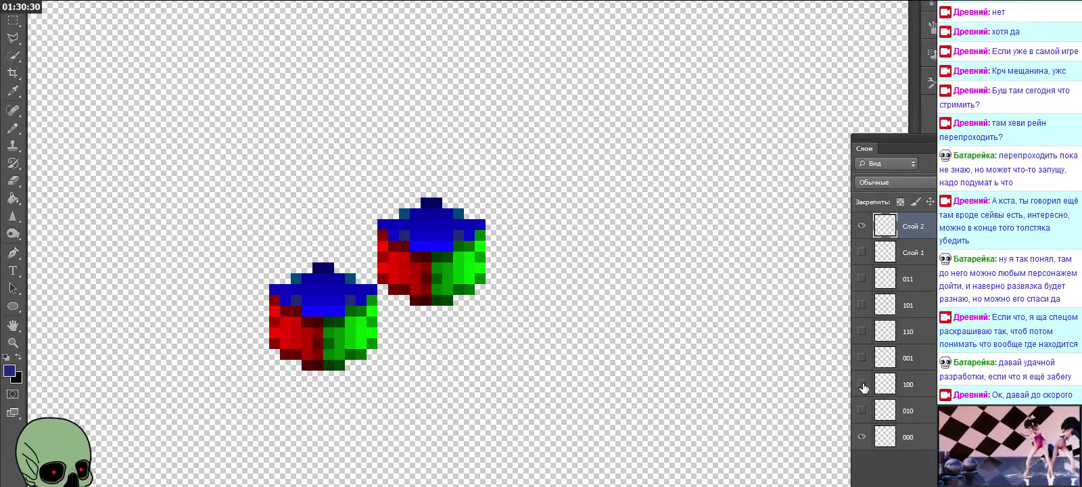
# Step: Show the Слой 1 cube and rename its layer 111
pyautogui.click(861, 252)
pyautogui.doubleClick(911, 251)
pyautogui.write('111')
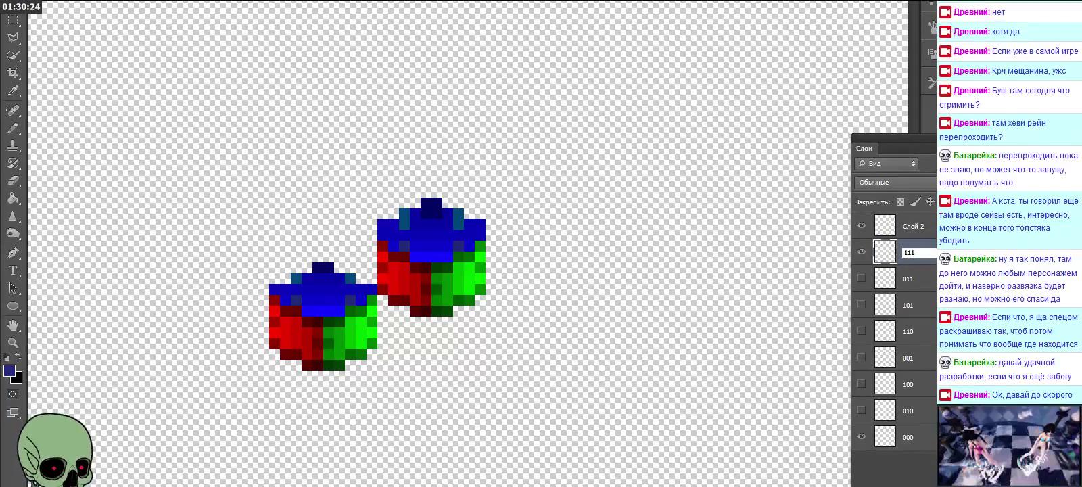
pyautogui.press('Return')
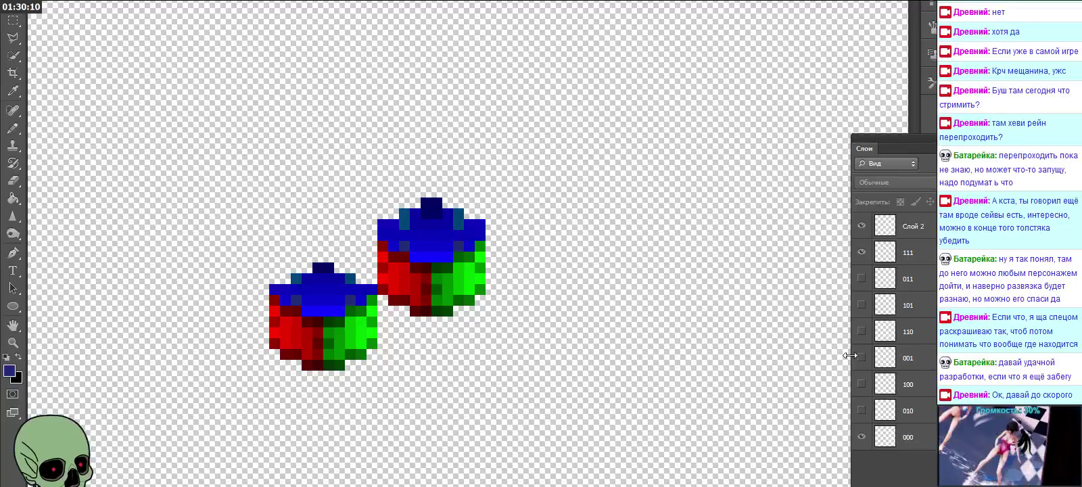
# Step: Hide and delete the extra Слой 2 cube layer
pyautogui.click(863, 225)
pyautogui.click(905, 226)
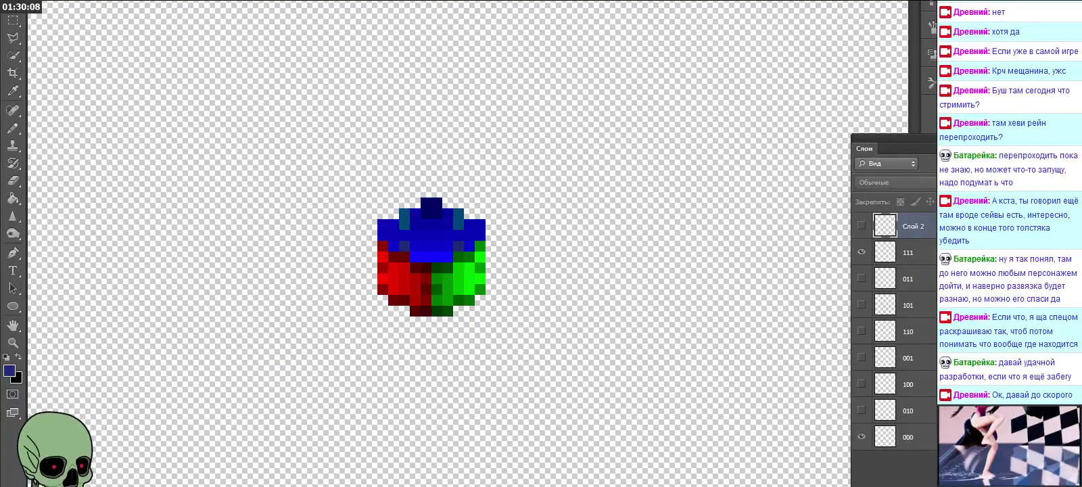
pyautogui.press('Delete')
pyautogui.click(505, 158)
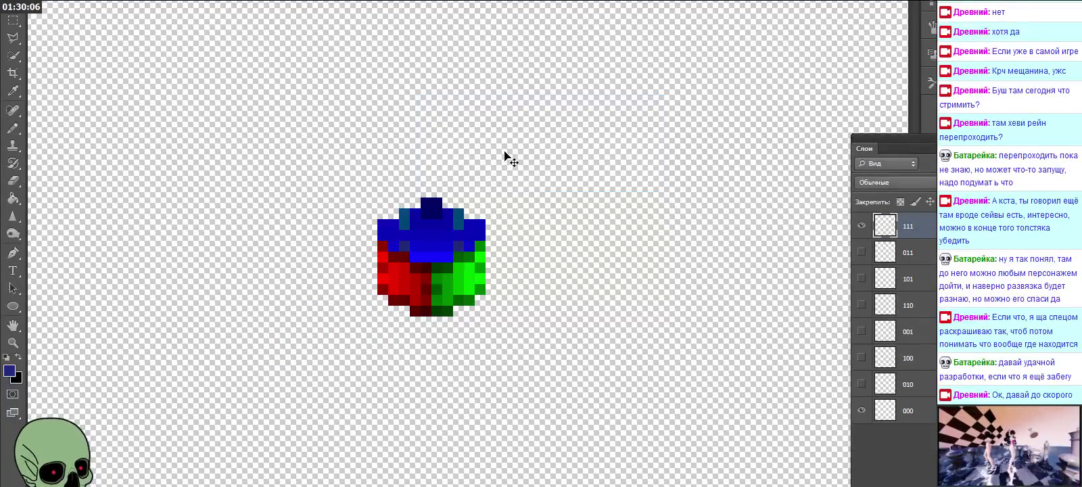
# Step: Compare layers 111 and 000, then duplicate the cube above the stack as layer 112
pyautogui.click(860, 226)
pyautogui.click(861, 226)
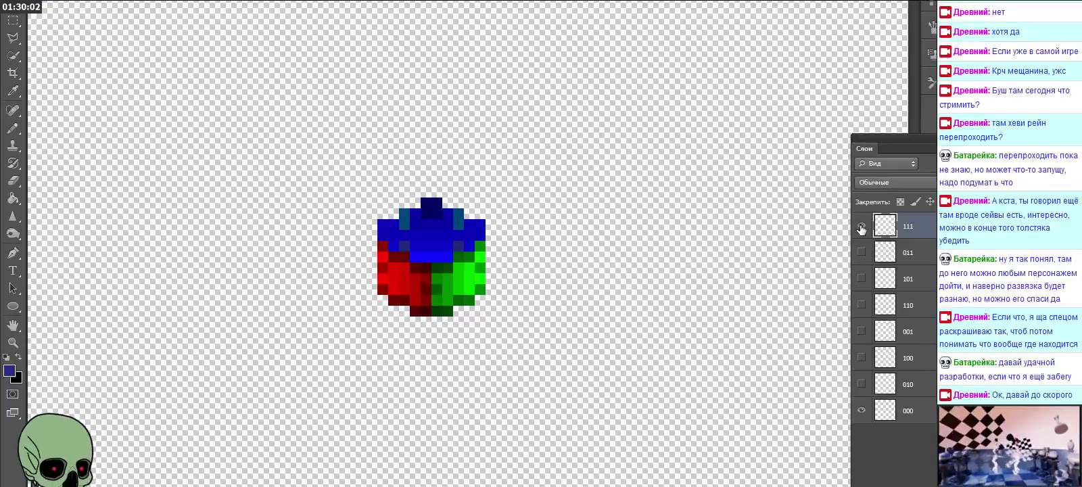
pyautogui.click(861, 410)
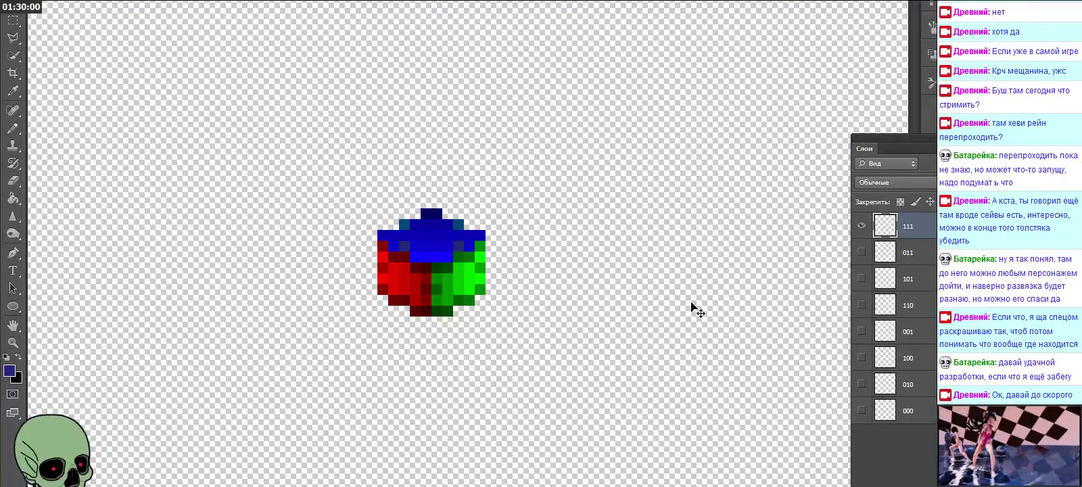
pyautogui.hotkey('ctrl', 'shift', 'alt', 'e')
pyautogui.moveTo(428, 242)
pyautogui.mouseDown()
pyautogui.moveTo(460, 221)
pyautogui.moveTo(428, 199)
pyautogui.mouseUp()
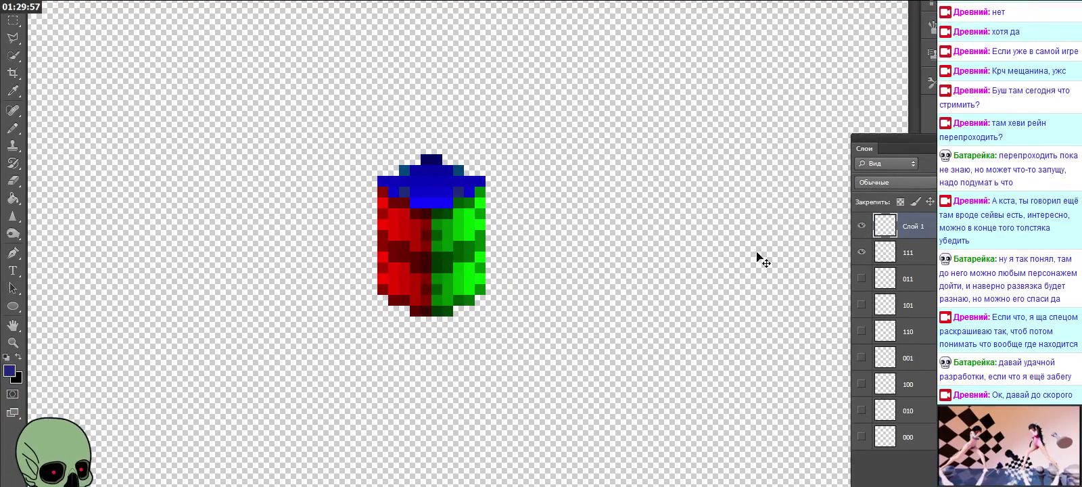
pyautogui.doubleClick(913, 227)
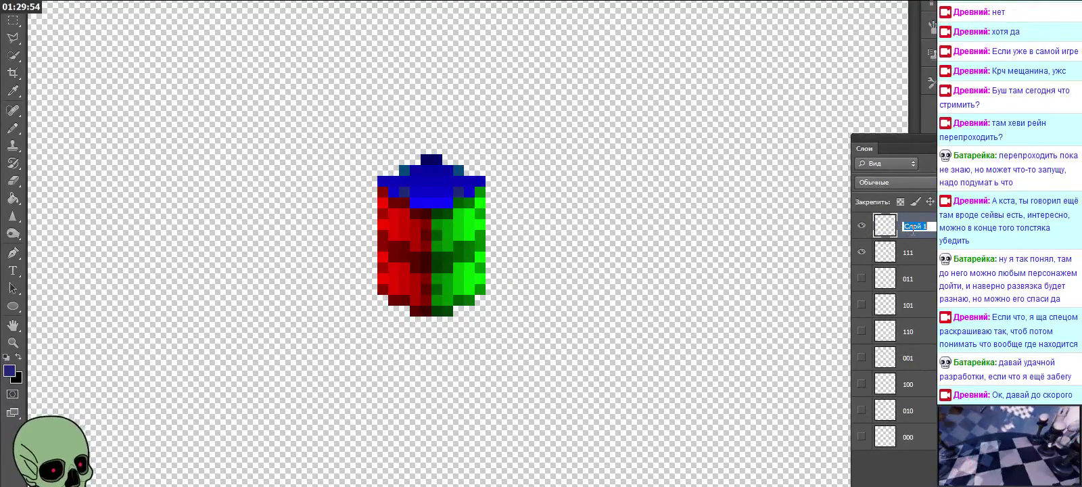
pyautogui.write('112')
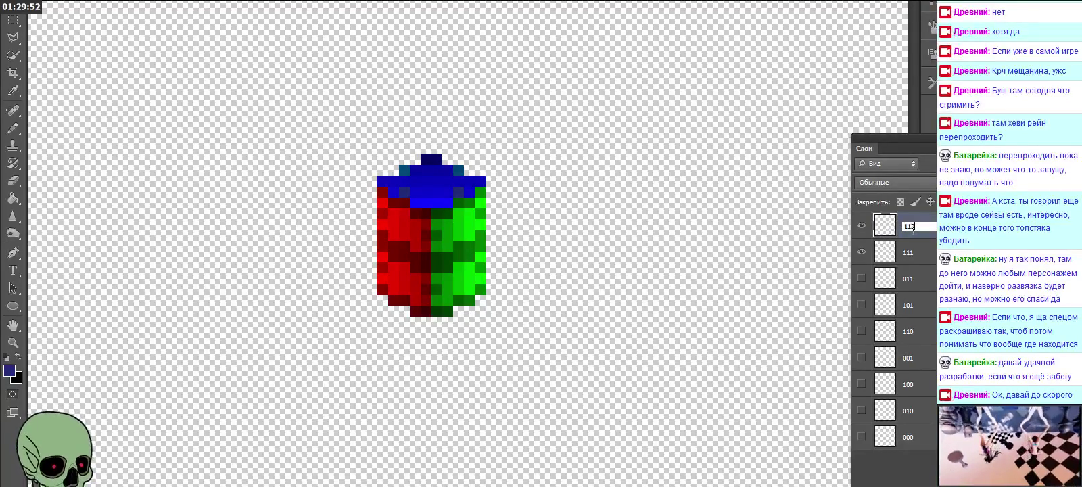
pyautogui.press('Return')
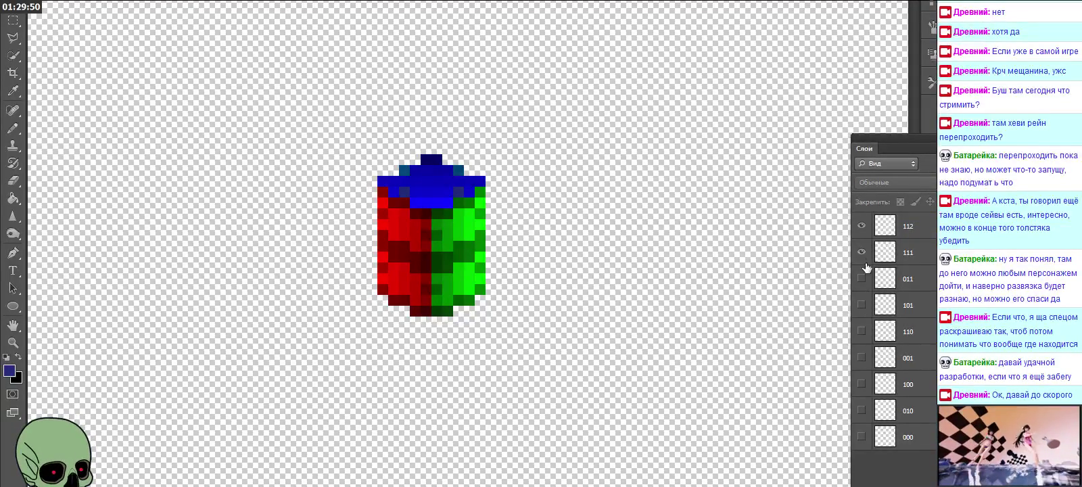
# Step: Flick layer 112 on and off against layer 000 to compare cube positions
pyautogui.click(860, 252)
pyautogui.click(861, 437)
pyautogui.click(861, 437)
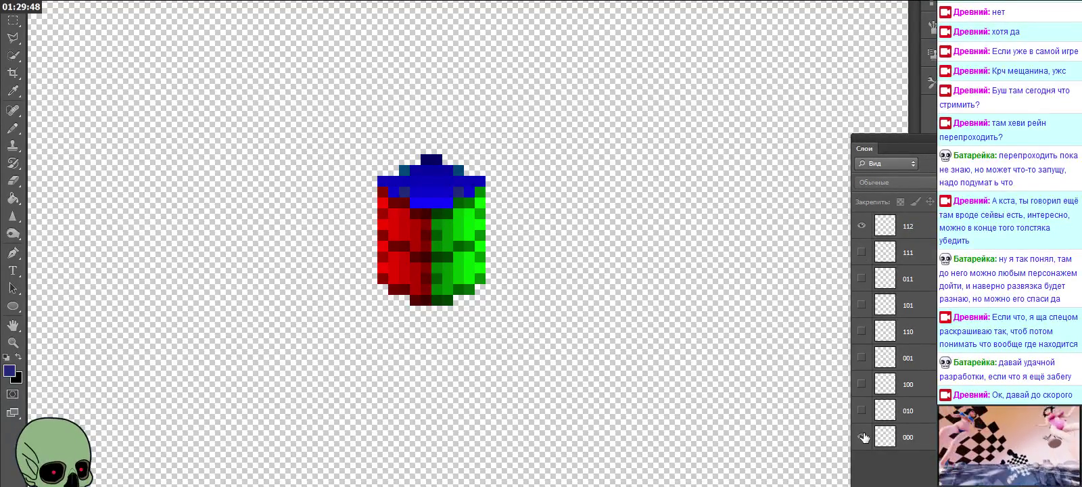
pyautogui.click(862, 226)
pyautogui.click(862, 226)
pyautogui.click(861, 226)
pyautogui.click(861, 226)
pyautogui.click(861, 226)
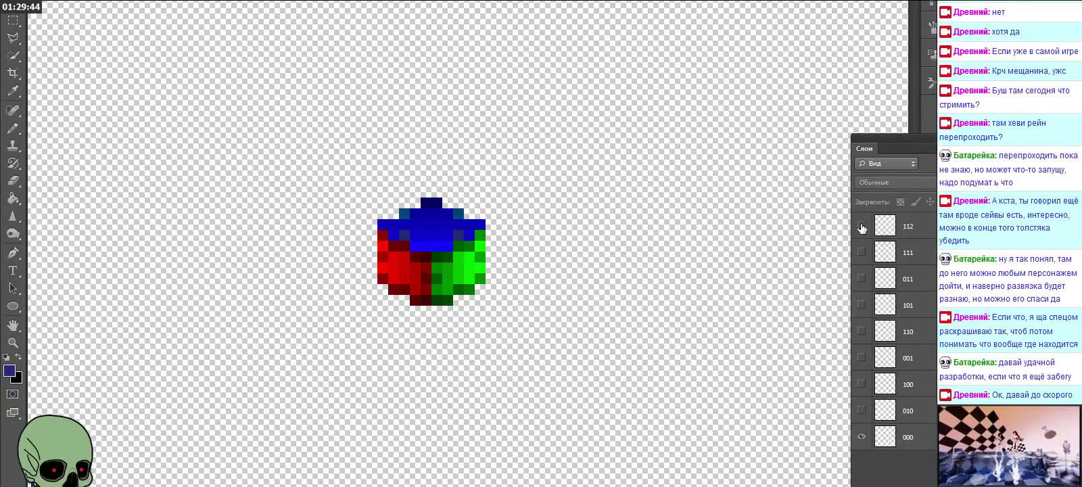
pyautogui.click(861, 437)
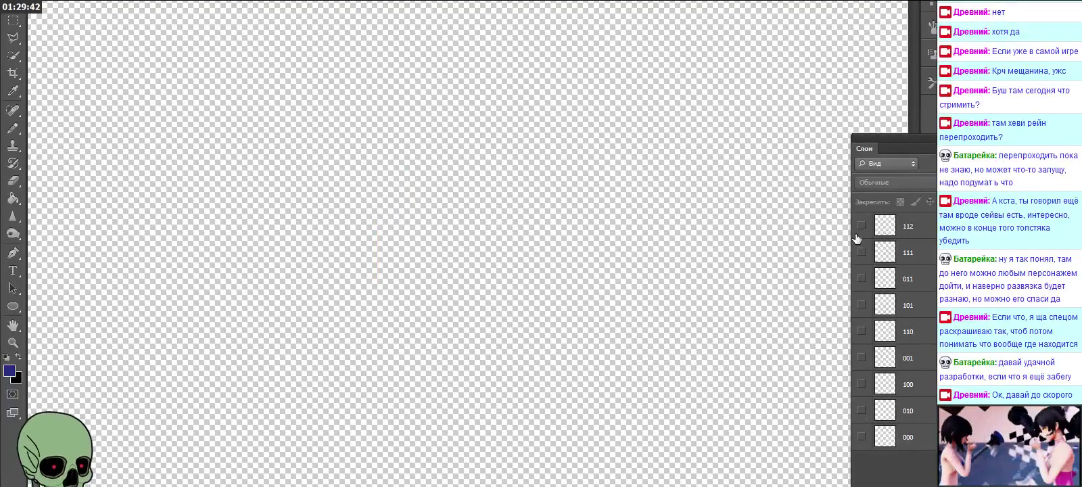
pyautogui.click(862, 226)
# Step: Duplicate the 112 cube with an offset, hide layers 111 and 112, and name the copy 113
pyautogui.moveTo(877, 229)
pyautogui.mouseDown()
pyautogui.moveTo(556, 240)
pyautogui.moveTo(466, 173)
pyautogui.mouseUp()
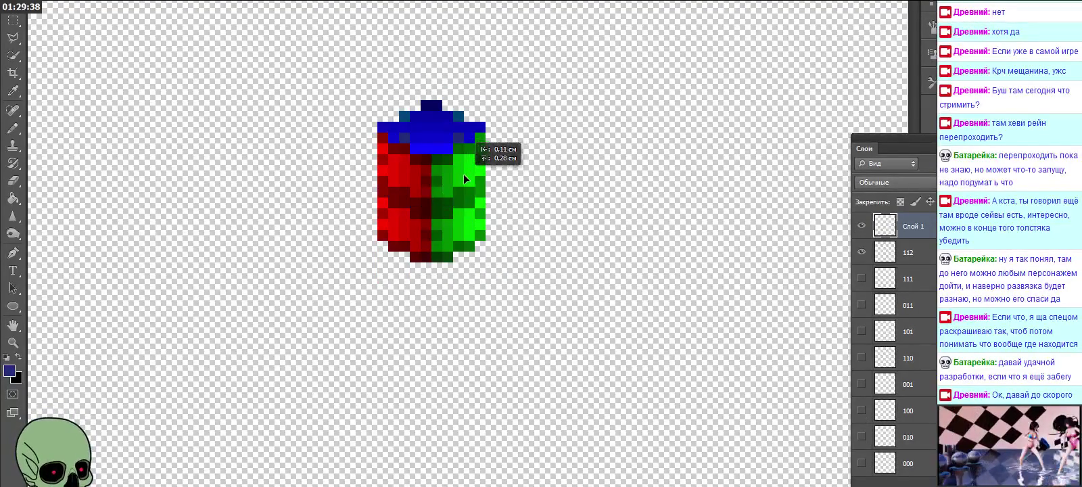
pyautogui.click(861, 279)
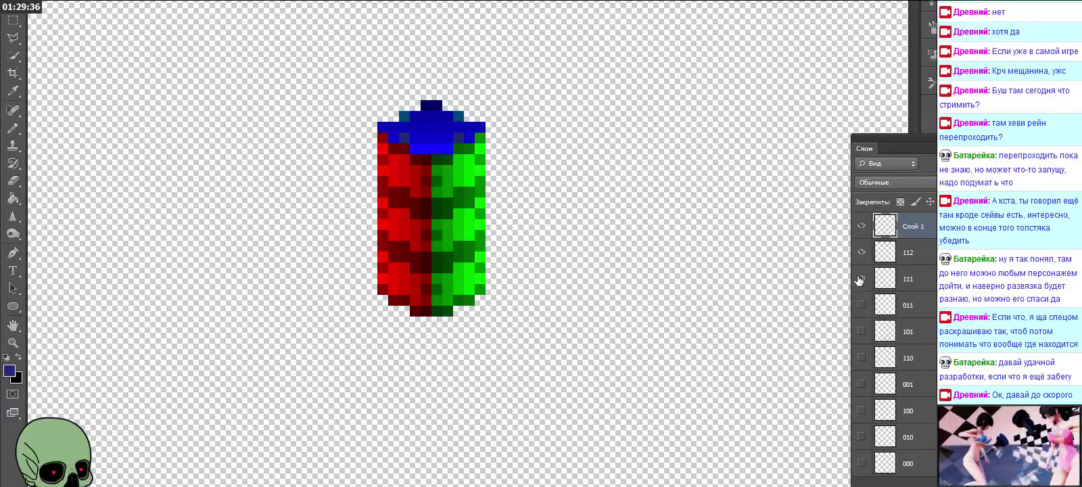
pyautogui.click(861, 279)
pyautogui.click(861, 252)
pyautogui.doubleClick(913, 227)
pyautogui.write('113')
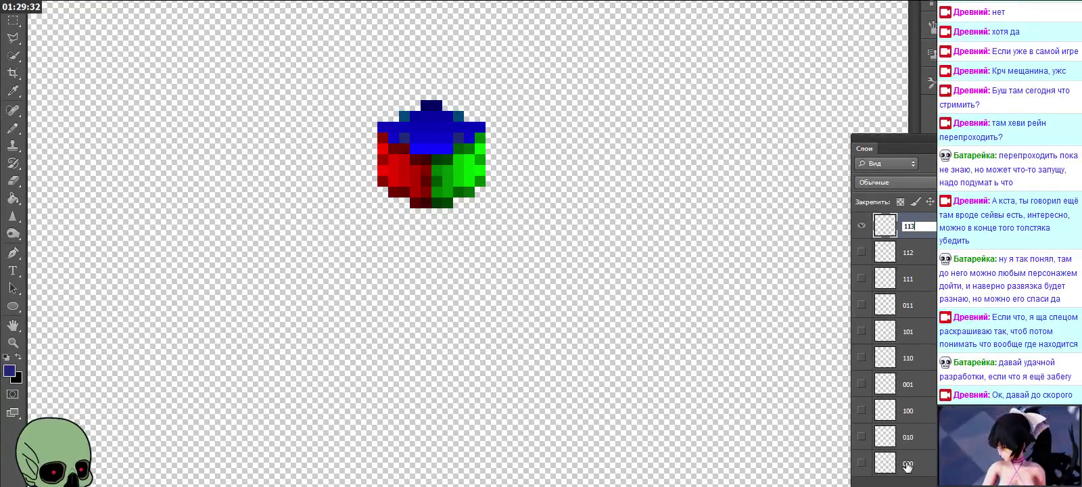
pyautogui.press('Return')
# Step: Toggle layers 000 and 113 to compare, ending with 113 hidden and 110 shown
pyautogui.click(860, 463)
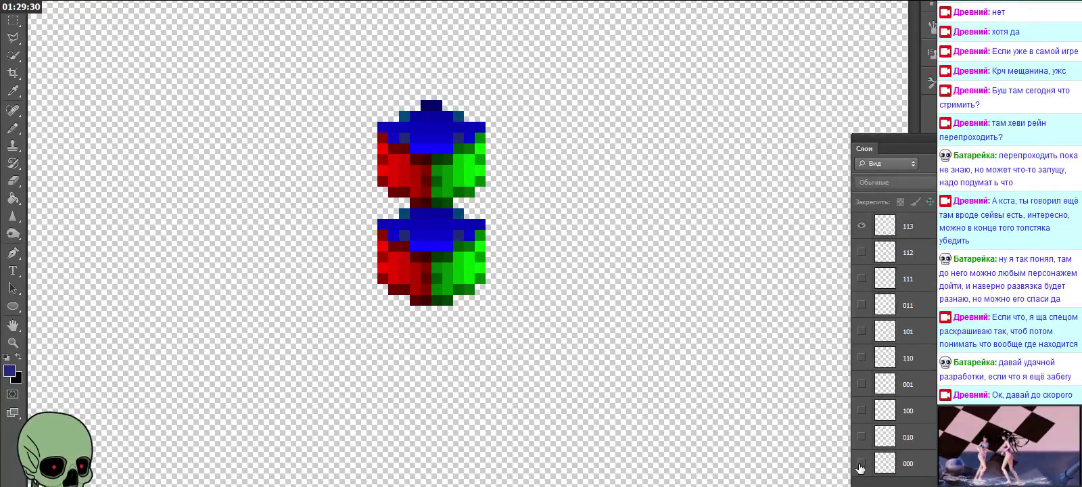
pyautogui.click(861, 463)
pyautogui.click(860, 464)
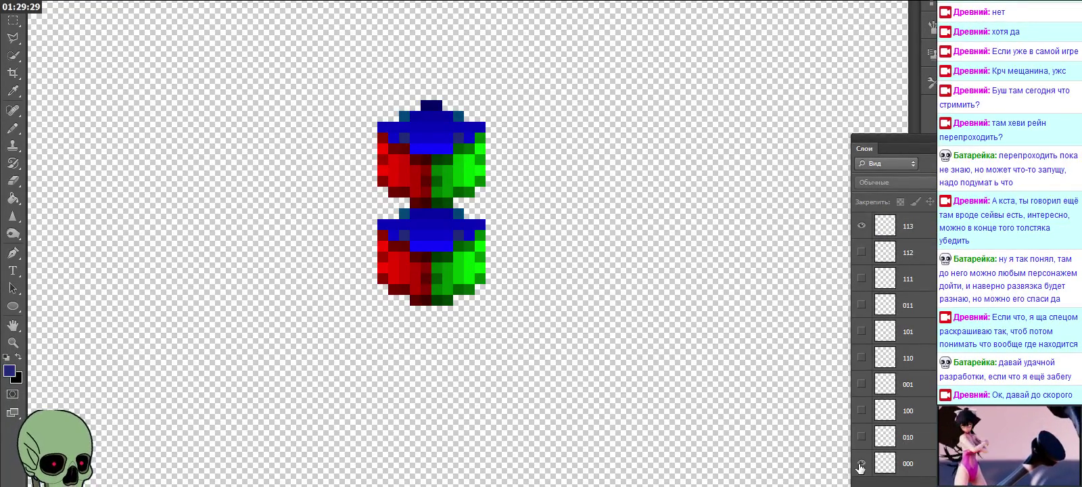
pyautogui.click(861, 226)
pyautogui.click(861, 226)
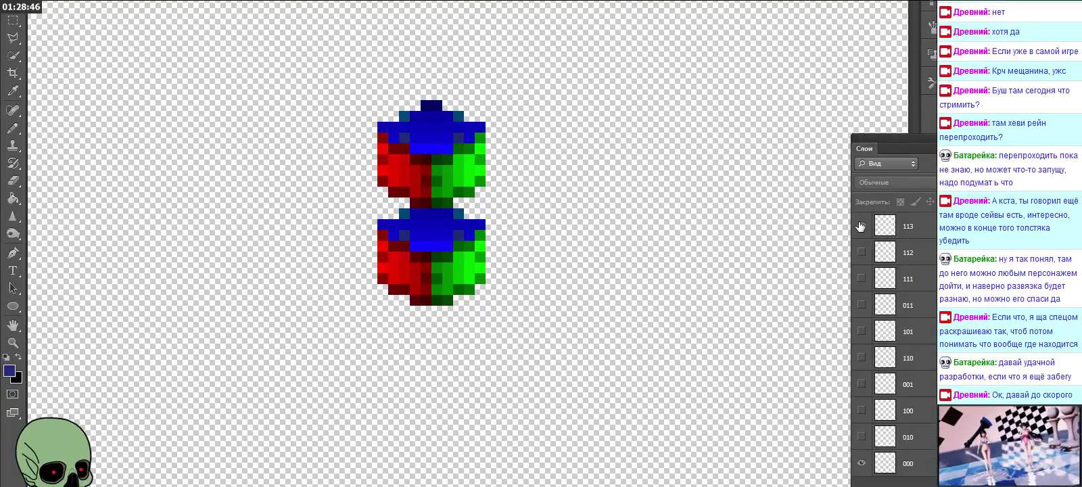
pyautogui.click(861, 226)
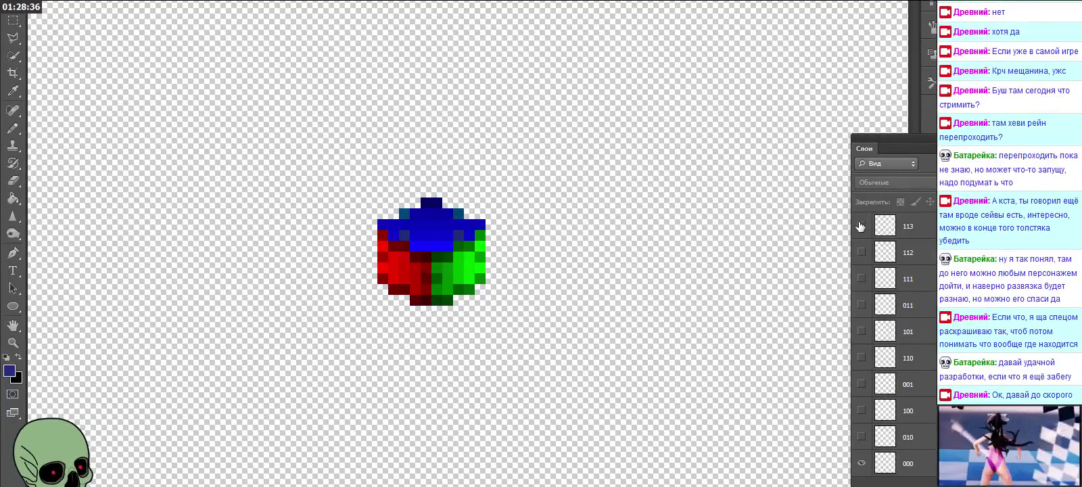
pyautogui.click(861, 357)
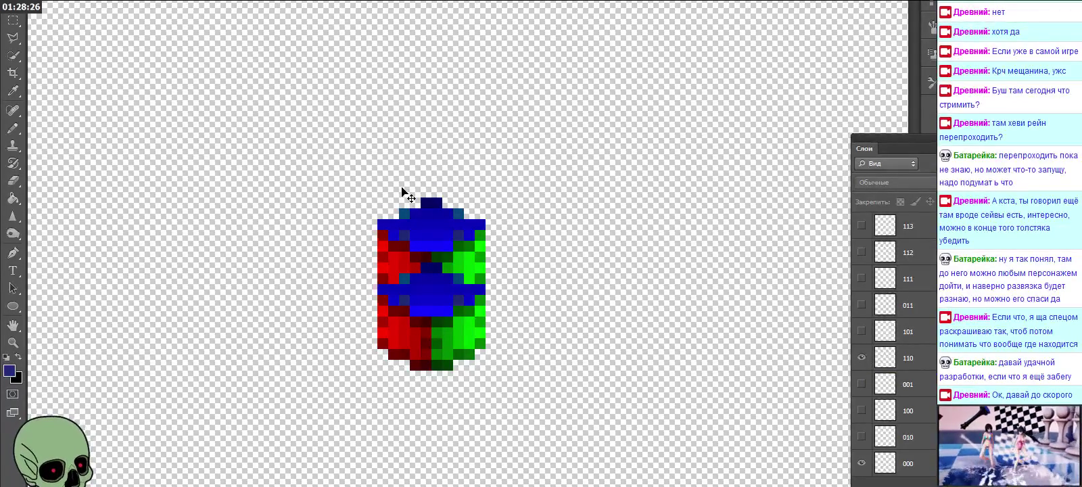
# Step: Nudge the cube up, show cubes 100 and 010, and raise the duplicated cube slightly
pyautogui.press('Up')
pyautogui.press('Up')
pyautogui.press('Up')
pyautogui.press('Up')
pyautogui.press('Up')
pyautogui.press('Up')
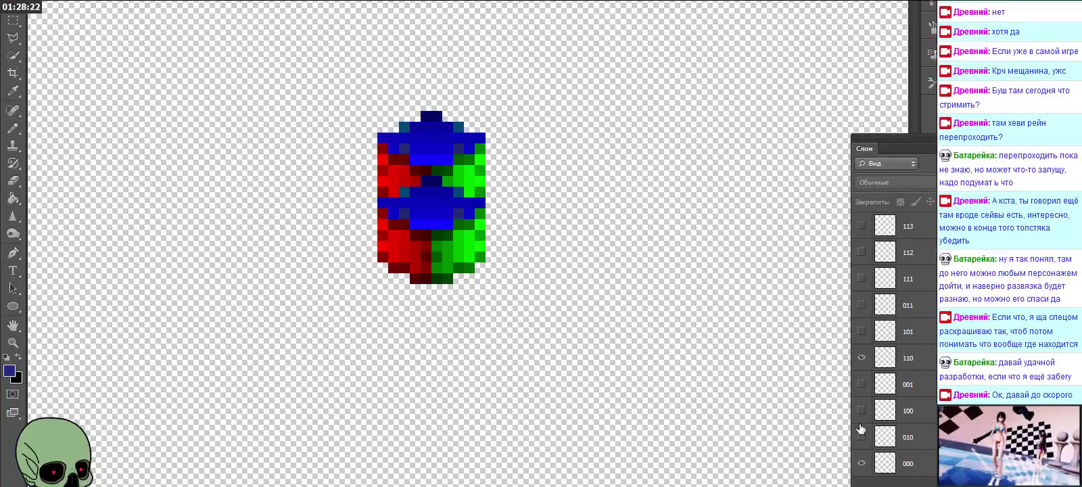
pyautogui.click(860, 384)
pyautogui.click(862, 410)
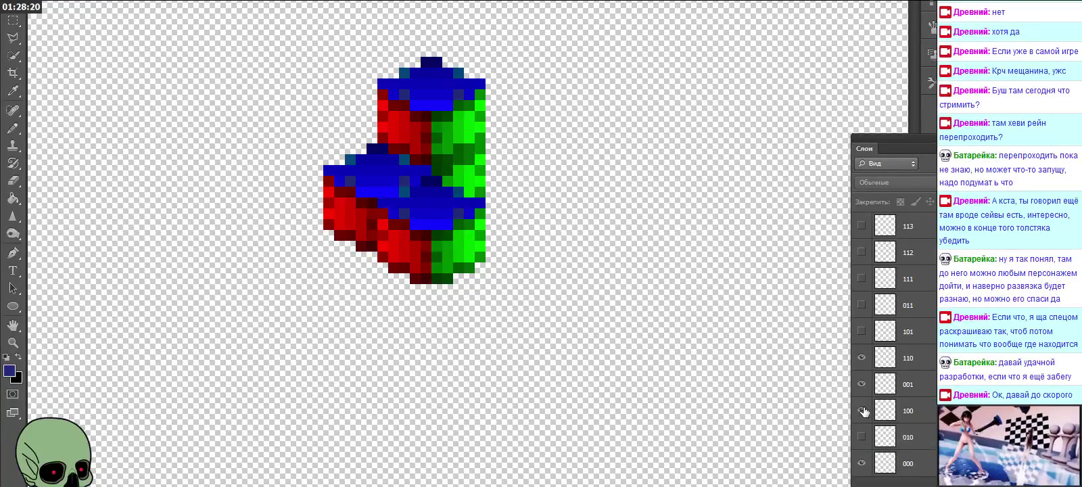
pyautogui.click(861, 384)
pyautogui.click(861, 436)
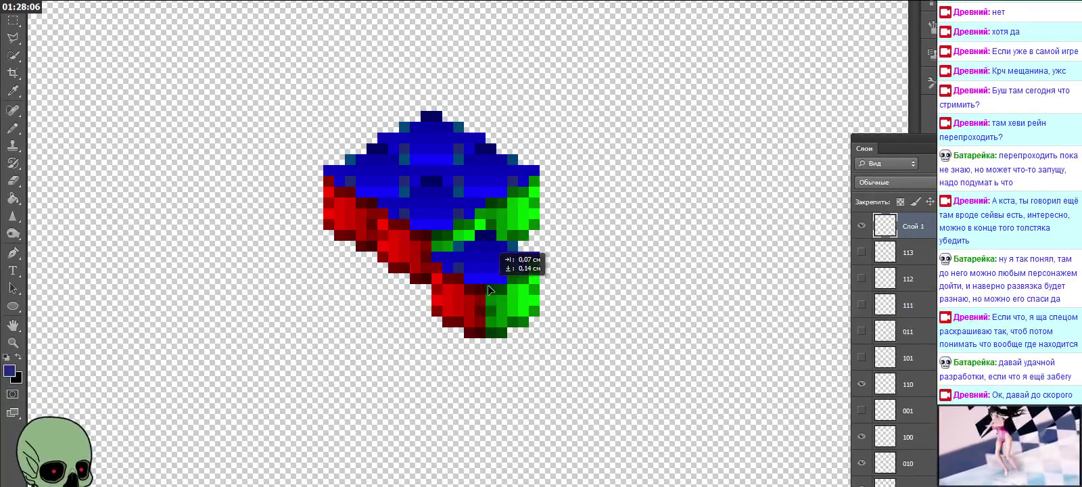
pyautogui.moveTo(491, 289); pyautogui.dragTo(488, 268)
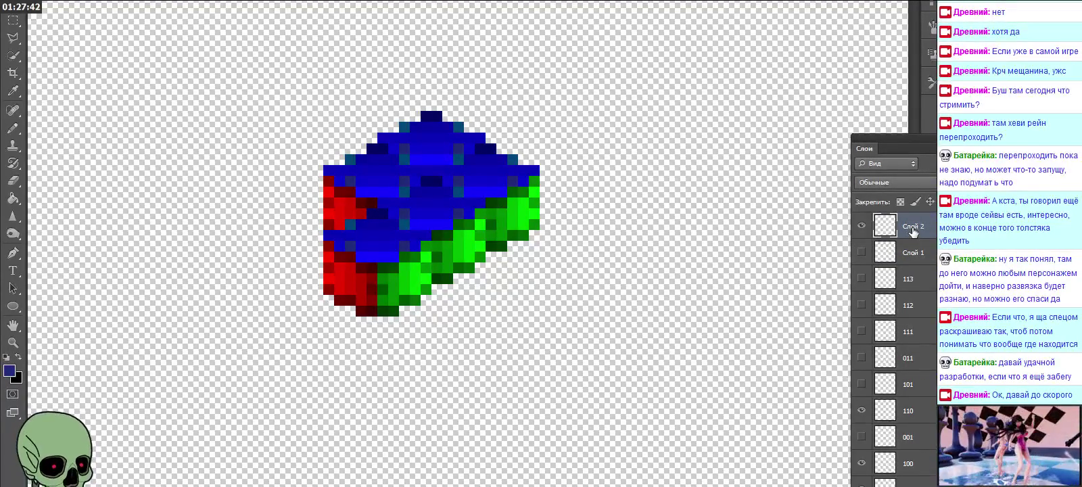
# Step: Name the new cube layers 210 and 120
pyautogui.write('0')
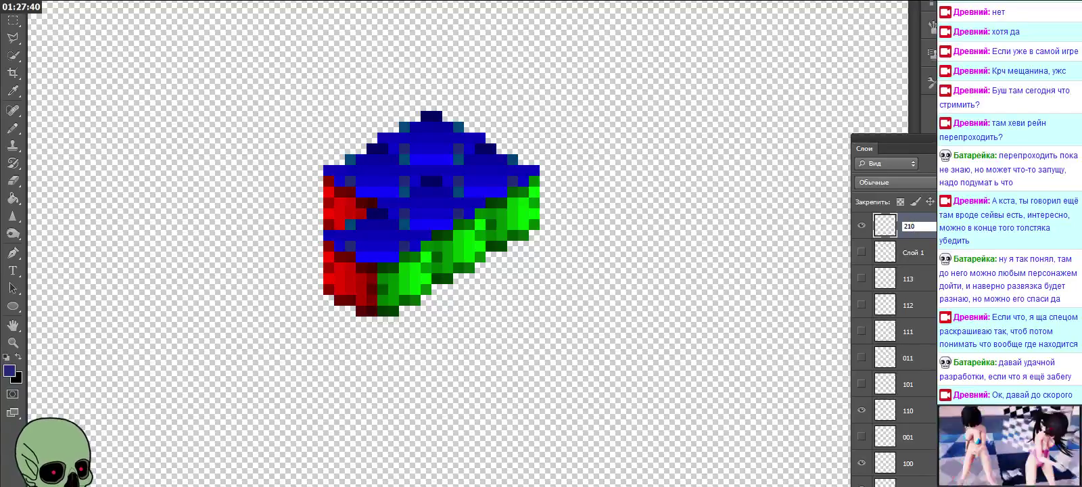
pyautogui.click(913, 252)
pyautogui.click(861, 252)
pyautogui.doubleClick(913, 252)
pyautogui.write('120')
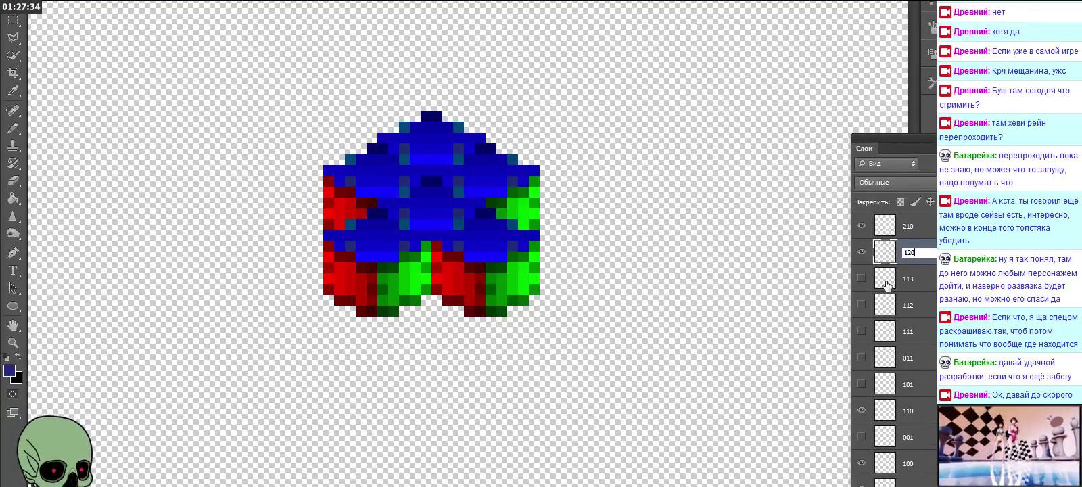
pyautogui.press('Return')
# Step: Move layer 113 to the top with 112 beneath it, then hide cubes 100 and 010
pyautogui.click(929, 279)
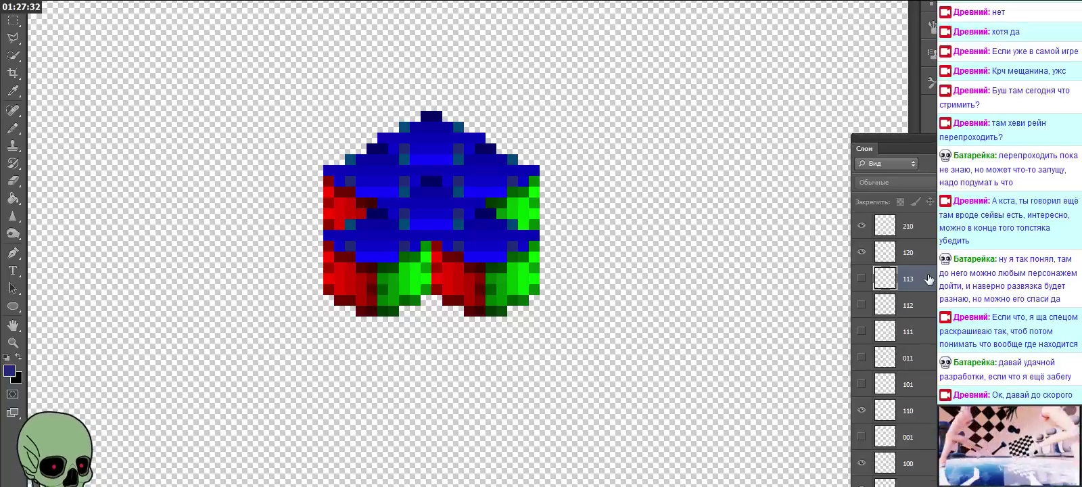
pyautogui.moveTo(927, 282); pyautogui.dragTo(919, 214)
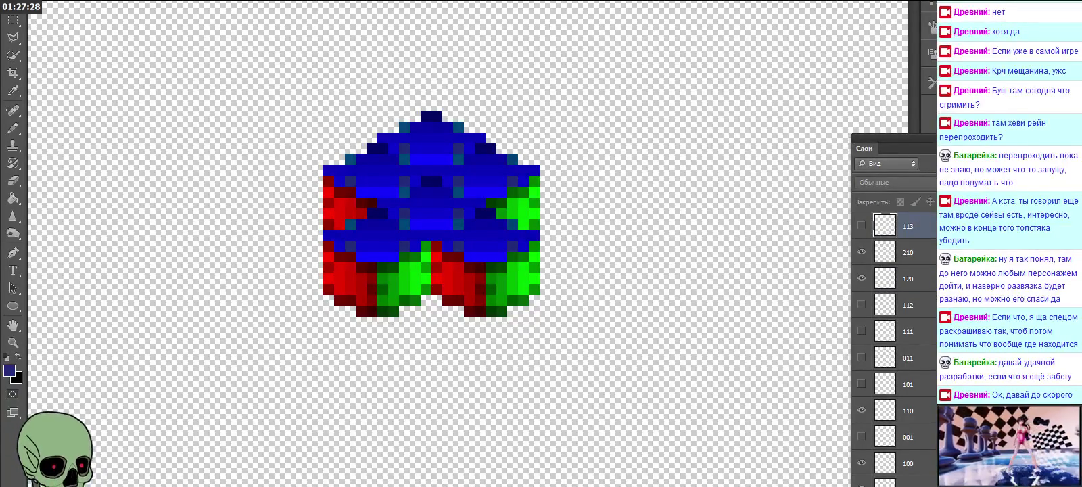
pyautogui.moveTo(932, 312); pyautogui.dragTo(921, 250)
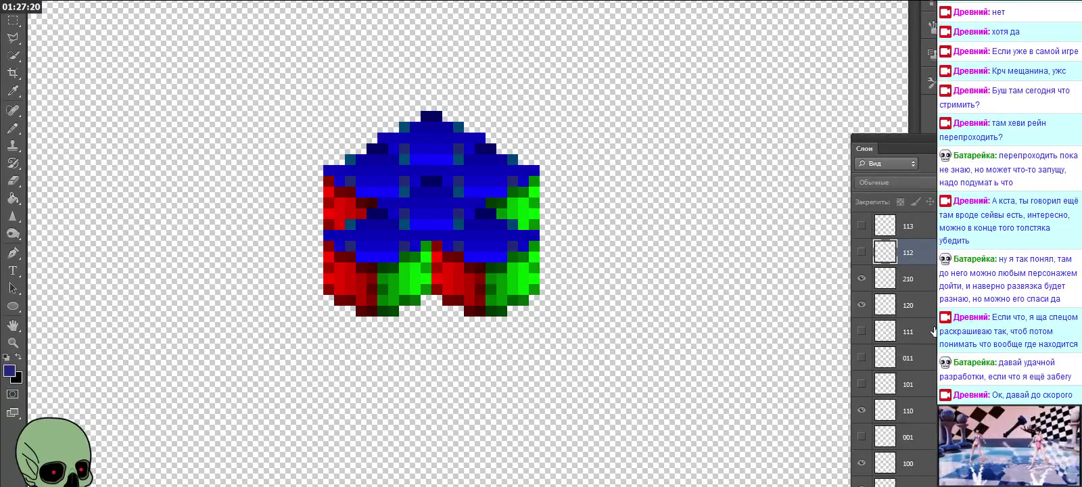
pyautogui.click(934, 332)
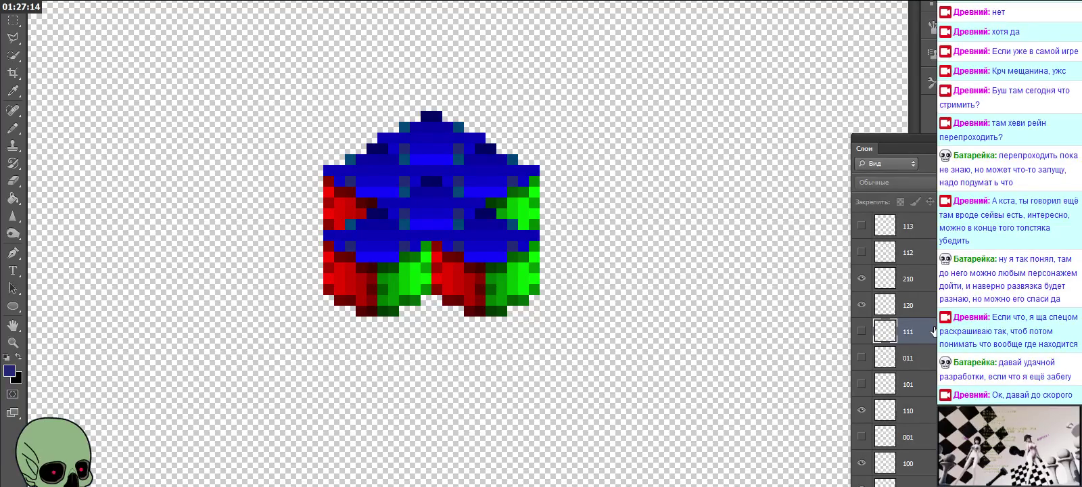
pyautogui.click(861, 463)
pyautogui.scroll(-1, 860, 467)
pyautogui.click(861, 463)
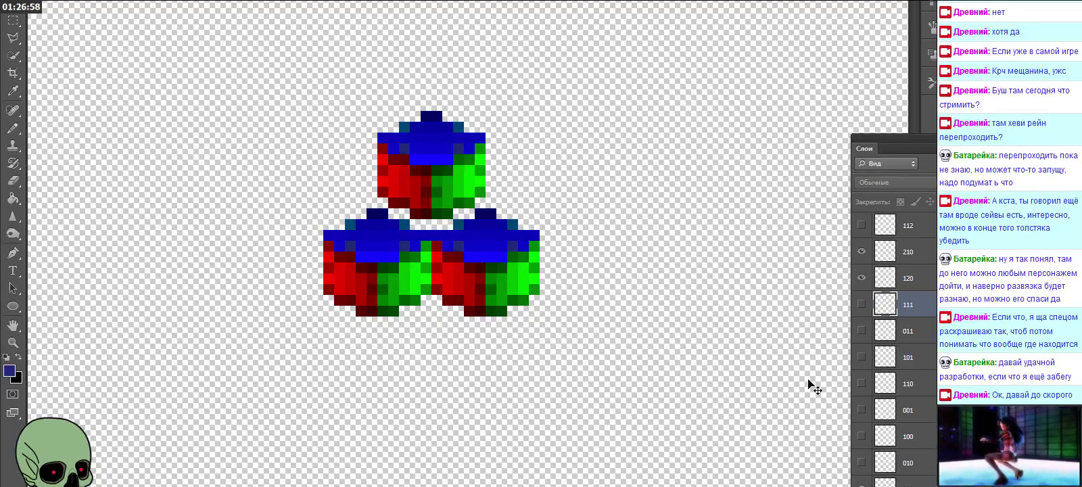
# Step: Hide cubes 120 and 210, show 010 and 100, and nudge the cubes down
pyautogui.click(861, 277)
pyautogui.click(861, 251)
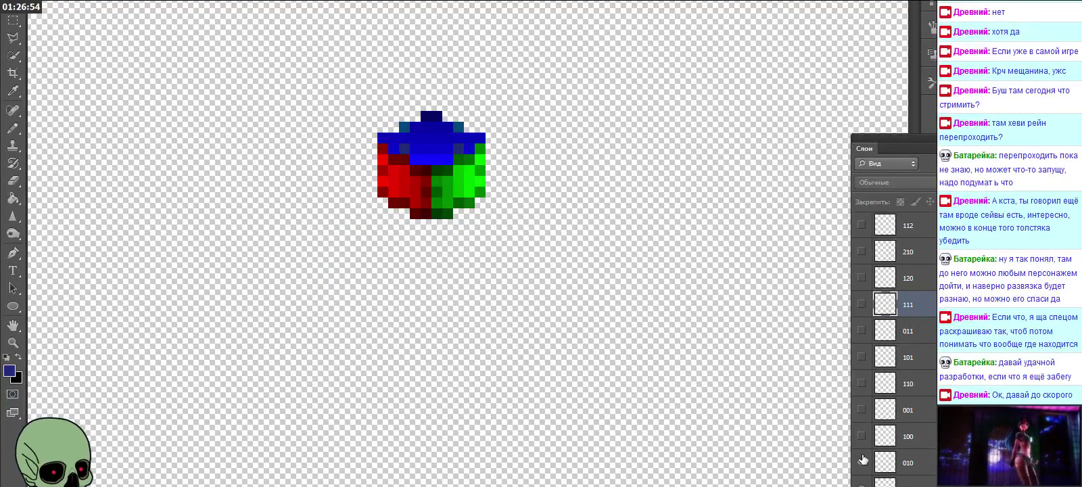
pyautogui.moveTo(860, 463); pyautogui.dragTo(862, 443)
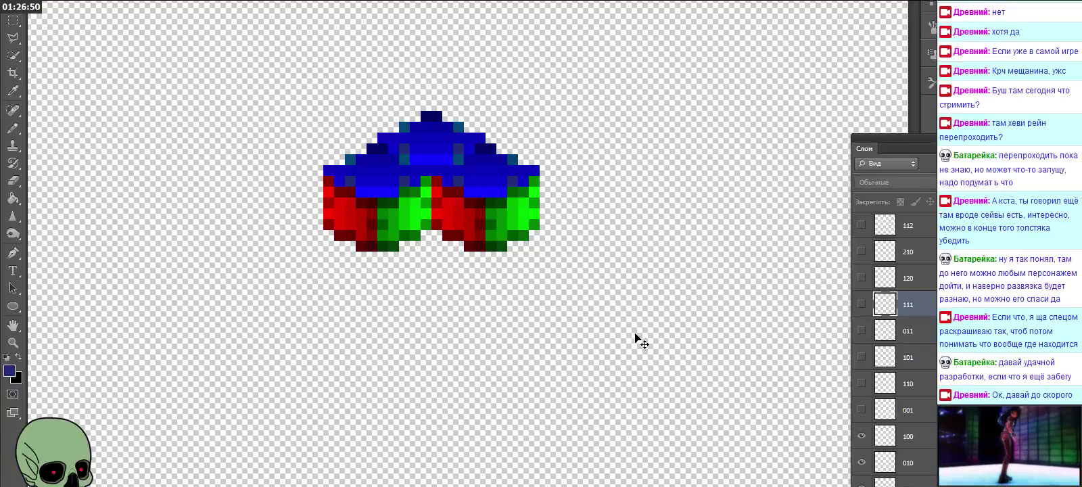
pyautogui.press('Down')
pyautogui.press('Down')
pyautogui.press('Down')
pyautogui.press('Down')
pyautogui.press('Down')
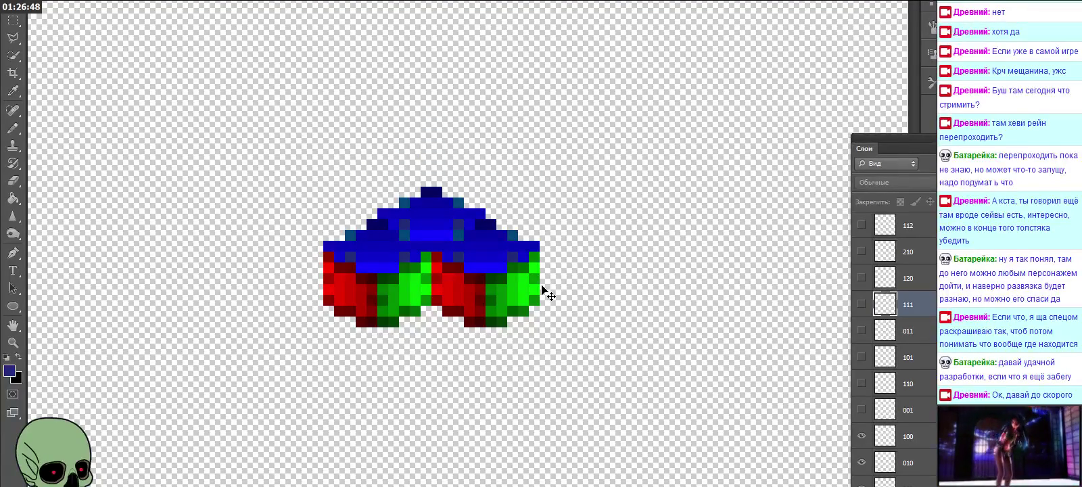
# Step: Leave only the centre cube visible and paste a copy stacked onto it
pyautogui.click(862, 408)
pyautogui.click(861, 383)
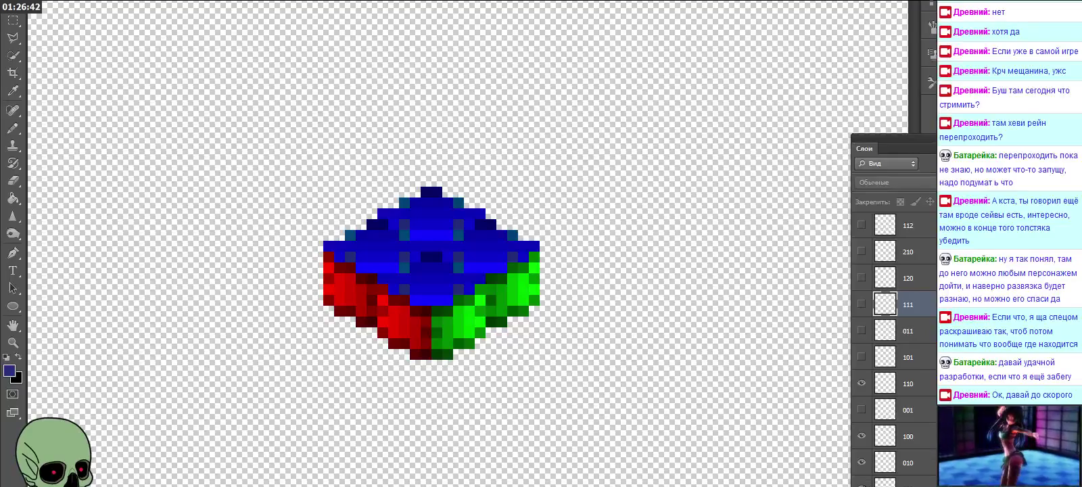
pyautogui.click(861, 435)
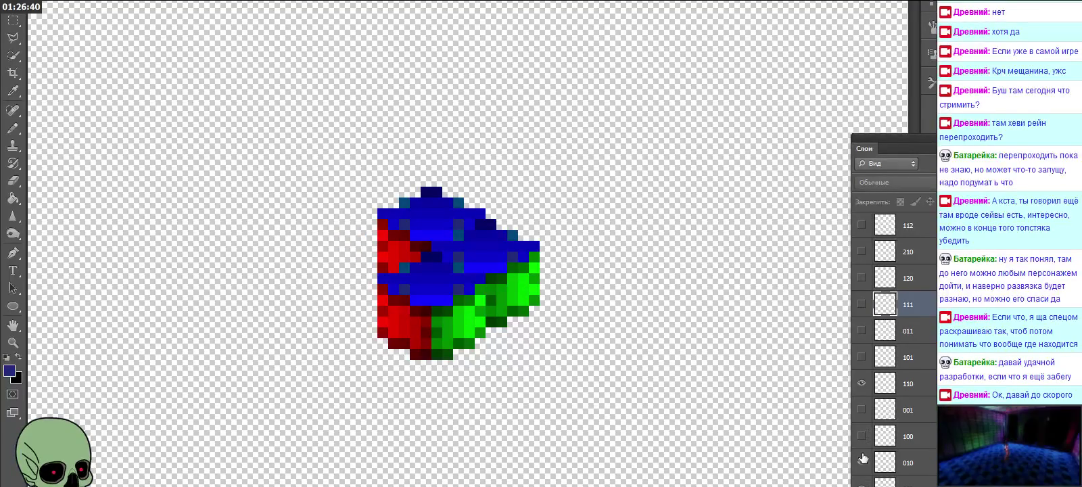
pyautogui.click(861, 462)
pyautogui.click(862, 485)
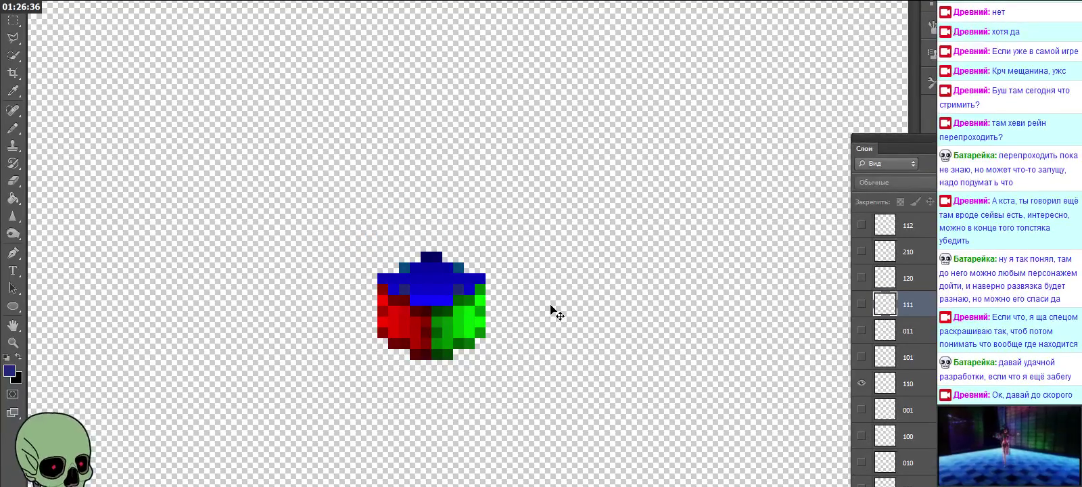
pyautogui.hotkey('ctrl', 'v')
pyautogui.moveTo(472, 241); pyautogui.dragTo(453, 264)
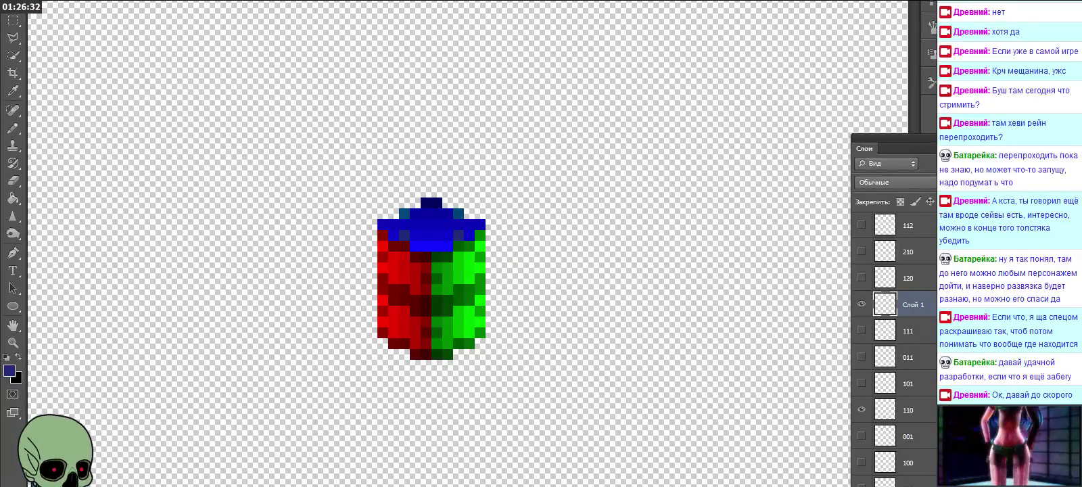
# Step: Name the new cube layer 111, then delete that duplicate 111 layer
pyautogui.doubleClick(913, 305)
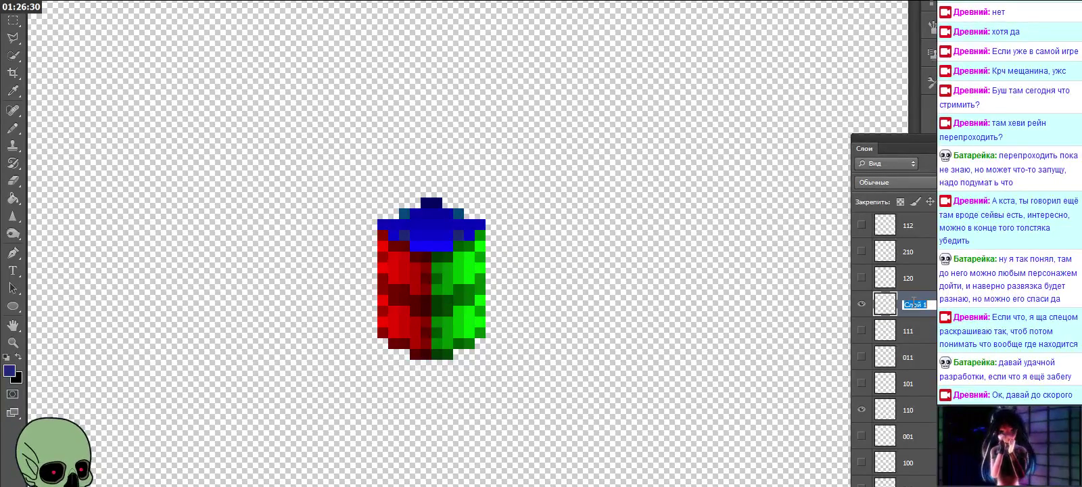
pyautogui.write('111')
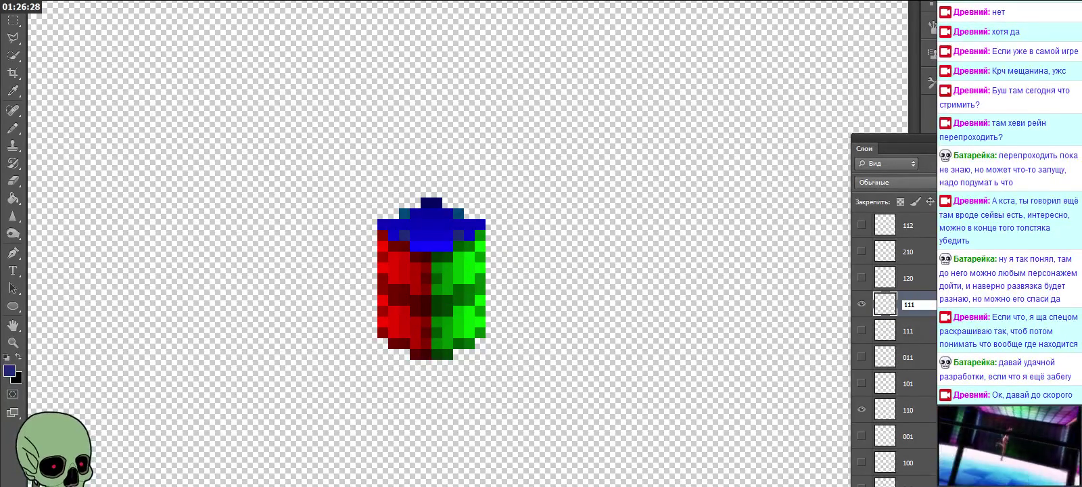
pyautogui.press('Return')
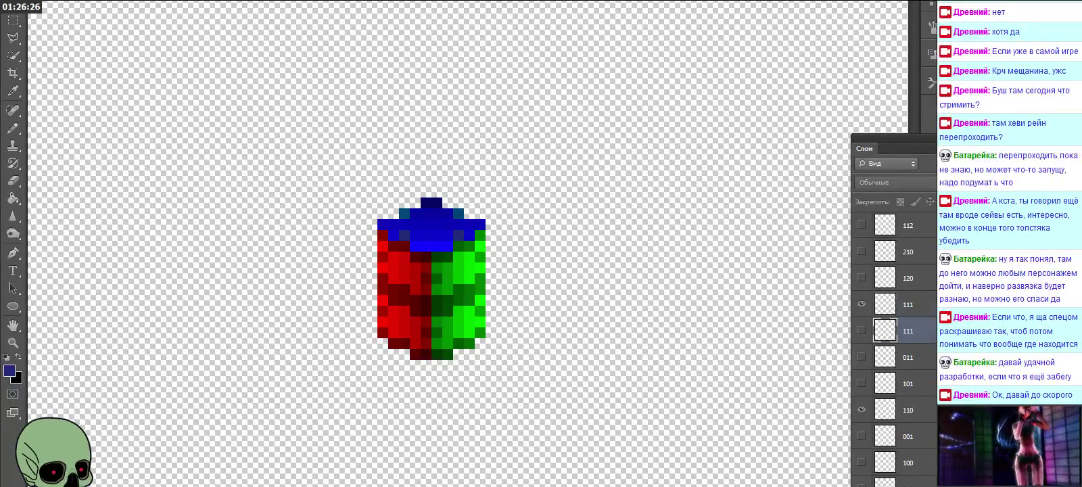
pyautogui.press('Delete')
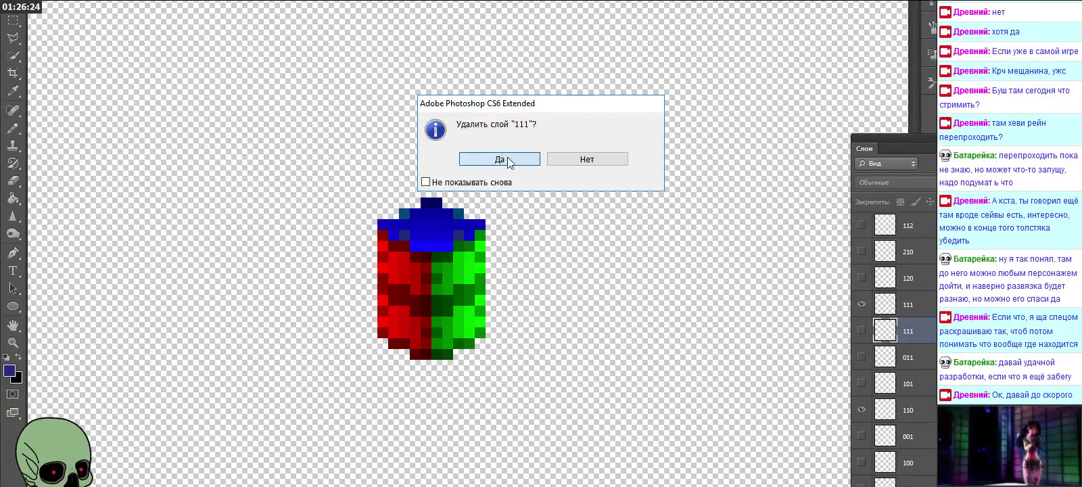
pyautogui.click(474, 152)
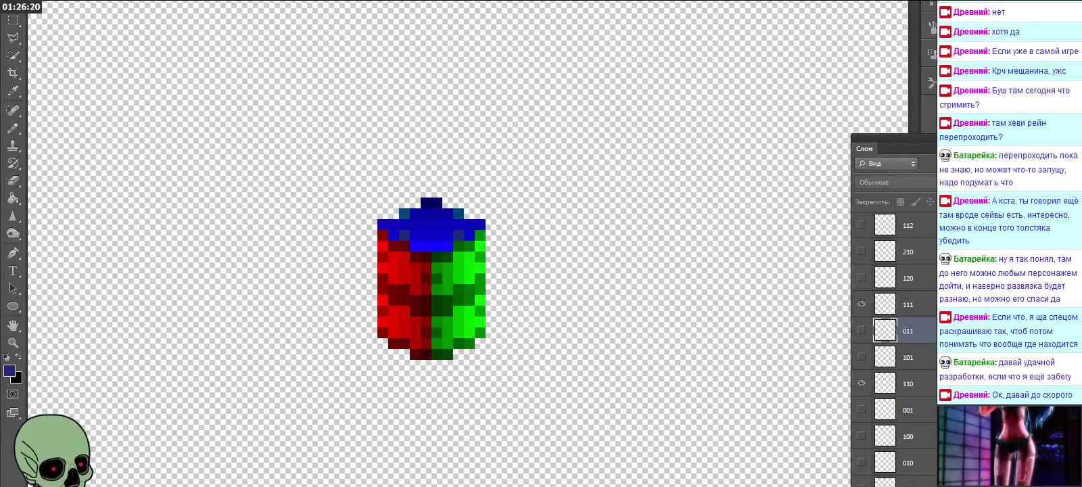
# Step: Paste another cube copy above layer 111, lower it onto the column, and name it 112
pyautogui.hotkey('ctrl', 'v')
pyautogui.moveTo(496, 298)
pyautogui.mouseDown()
pyautogui.moveTo(475, 174)
pyautogui.moveTo(463, 176)
pyautogui.mouseUp()
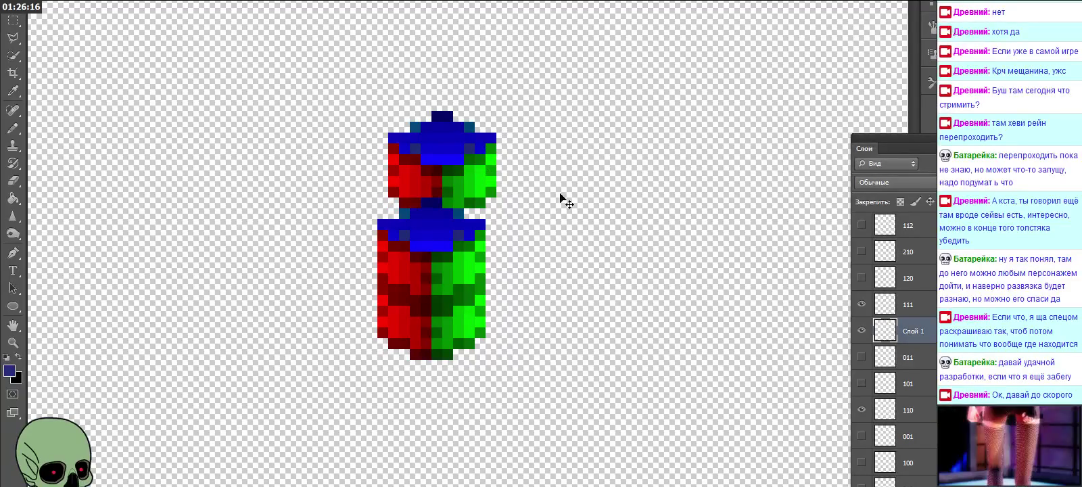
pyautogui.moveTo(924, 331); pyautogui.dragTo(922, 298)
pyautogui.moveTo(451, 158); pyautogui.dragTo(440, 190)
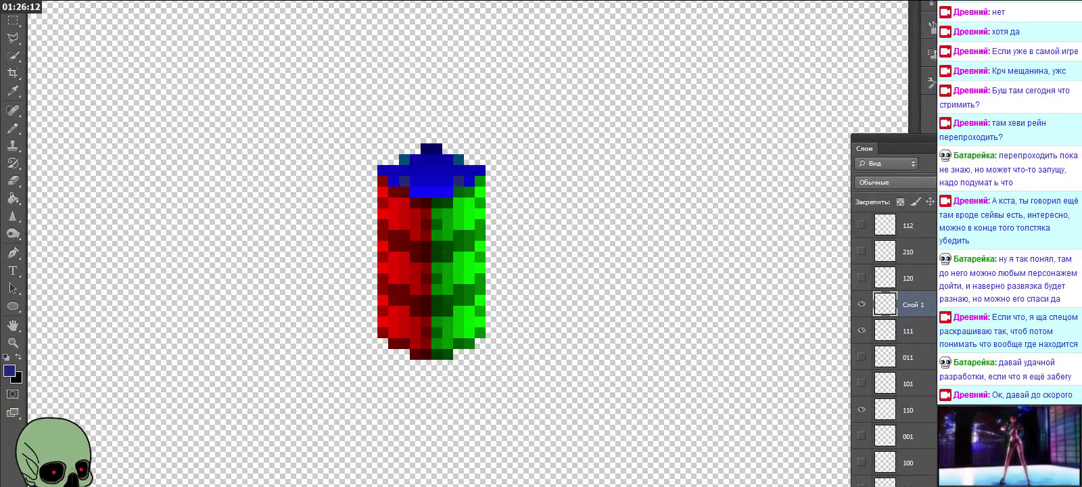
pyautogui.doubleClick(916, 306)
pyautogui.write('112')
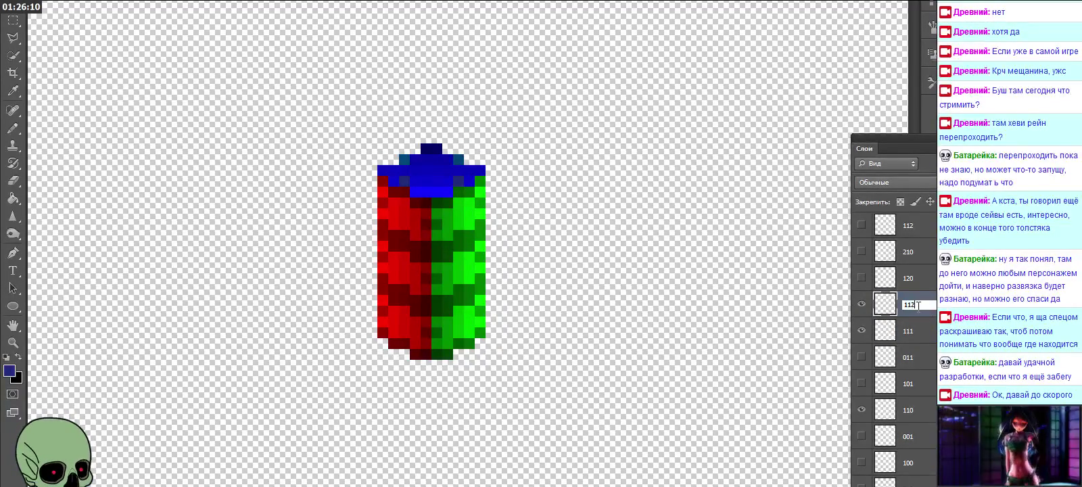
pyautogui.press('Return')
pyautogui.click(908, 357)
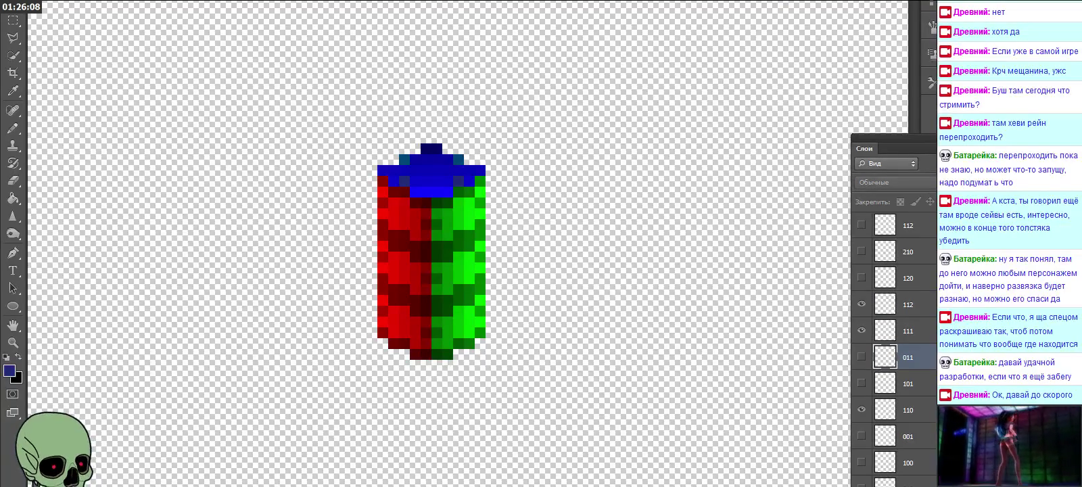
# Step: Delete the extra 112 layer at the top of the stack
pyautogui.click(921, 233)
pyautogui.press('Delete')
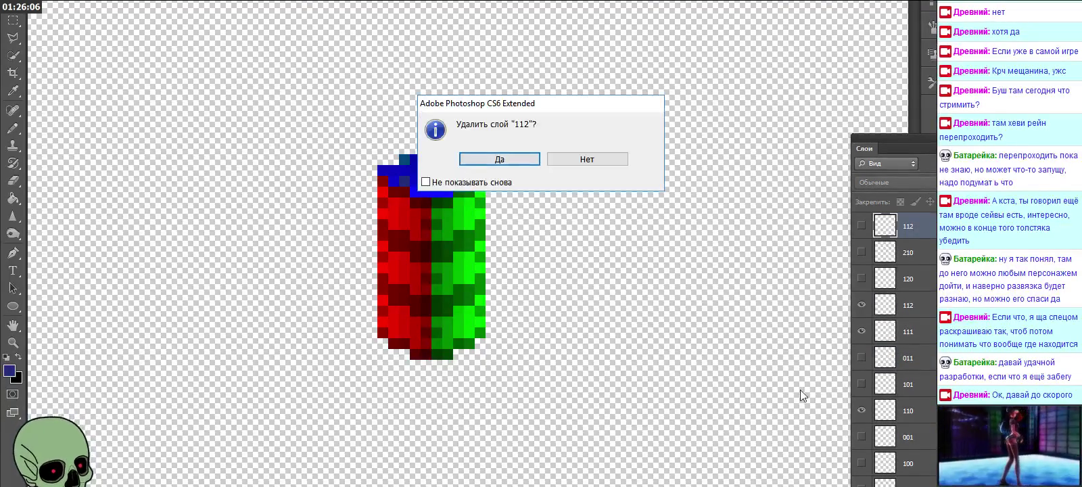
pyautogui.click(509, 164)
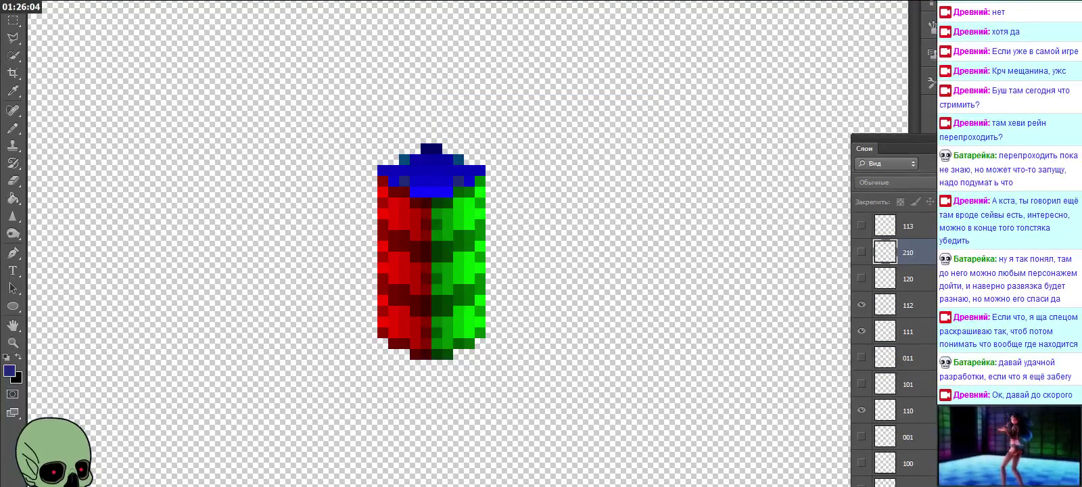
# Step: Move layer 113 below 120, show its cube, then hide layers 113 through 110
pyautogui.click(908, 225)
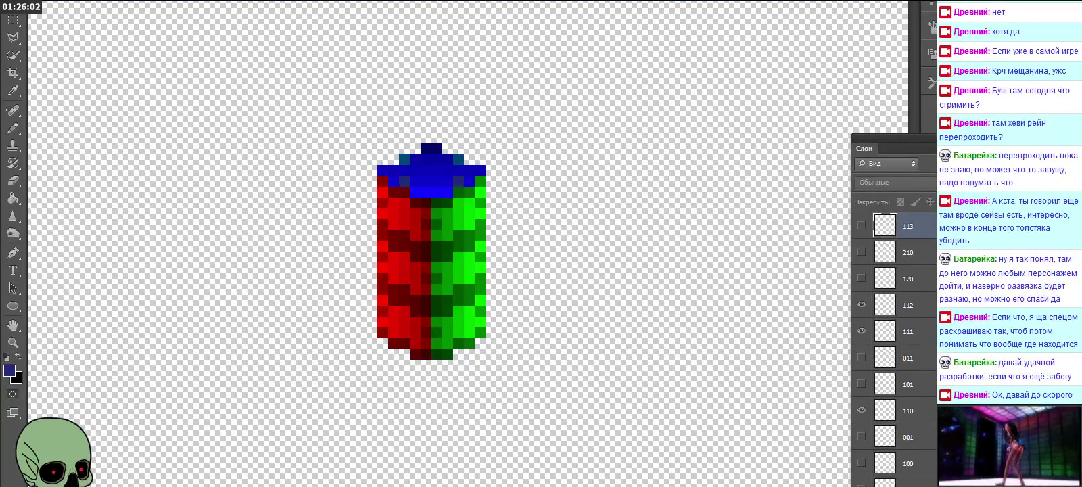
pyautogui.moveTo(919, 223); pyautogui.dragTo(904, 295)
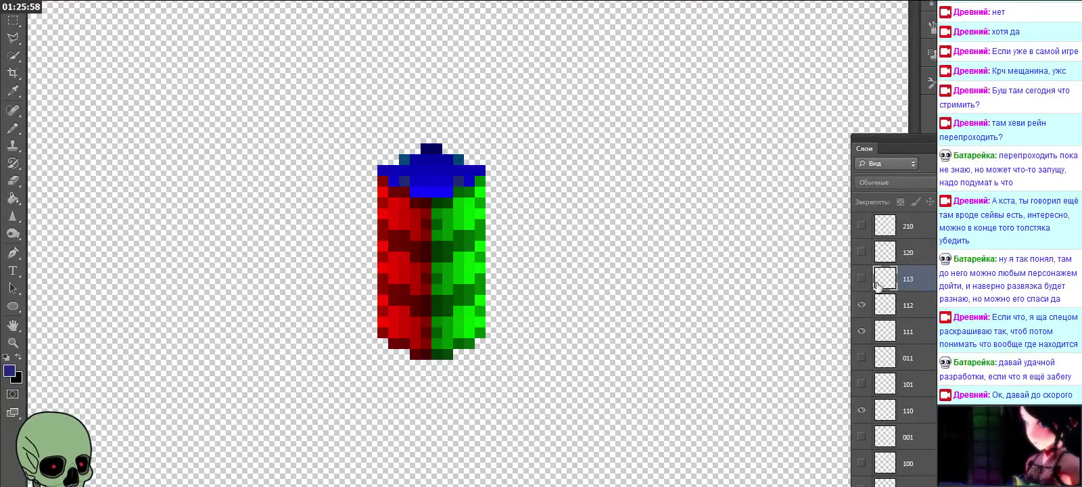
pyautogui.click(861, 278)
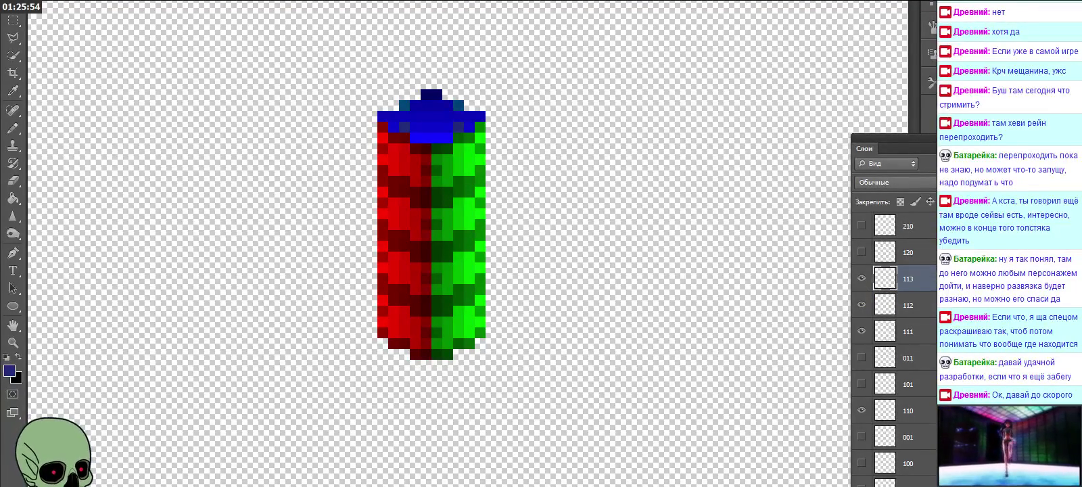
pyautogui.moveTo(932, 358); pyautogui.dragTo(932, 357)
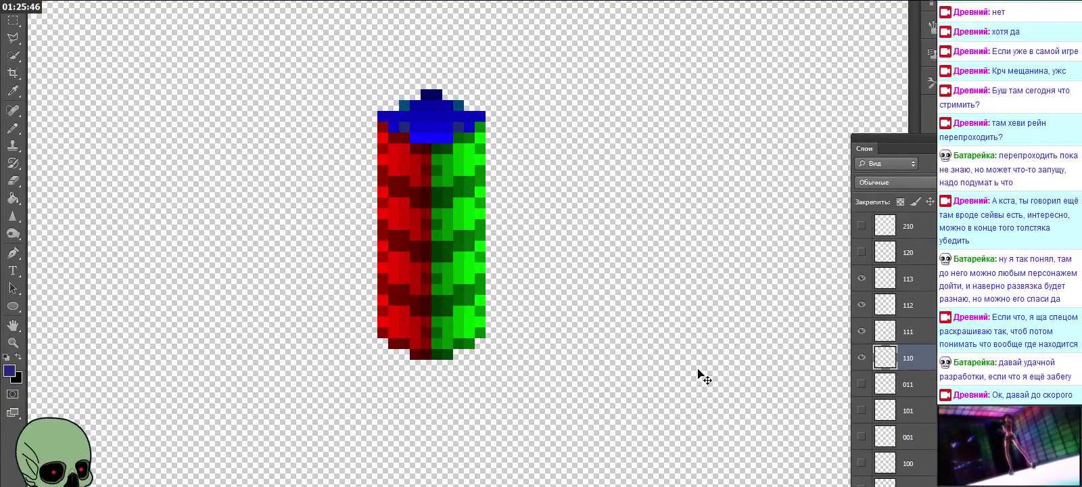
pyautogui.scroll(-1, 908, 456)
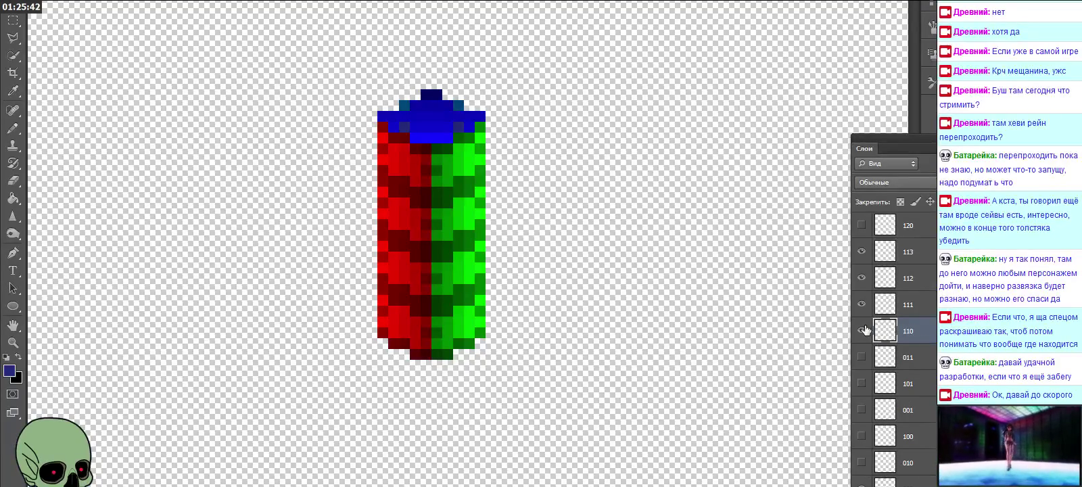
pyautogui.moveTo(862, 253); pyautogui.dragTo(865, 353)
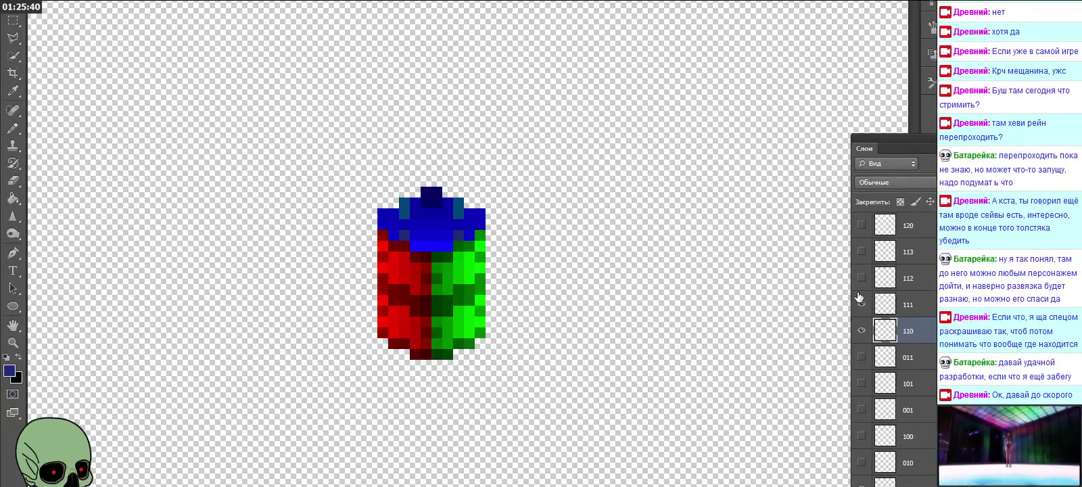
pyautogui.click(862, 330)
pyautogui.click(862, 308)
pyautogui.click(861, 304)
pyautogui.click(861, 279)
pyautogui.click(860, 279)
pyautogui.click(861, 251)
pyautogui.click(862, 253)
pyautogui.click(861, 251)
pyautogui.click(861, 251)
pyautogui.click(861, 278)
pyautogui.click(861, 278)
pyautogui.click(859, 304)
pyautogui.click(860, 305)
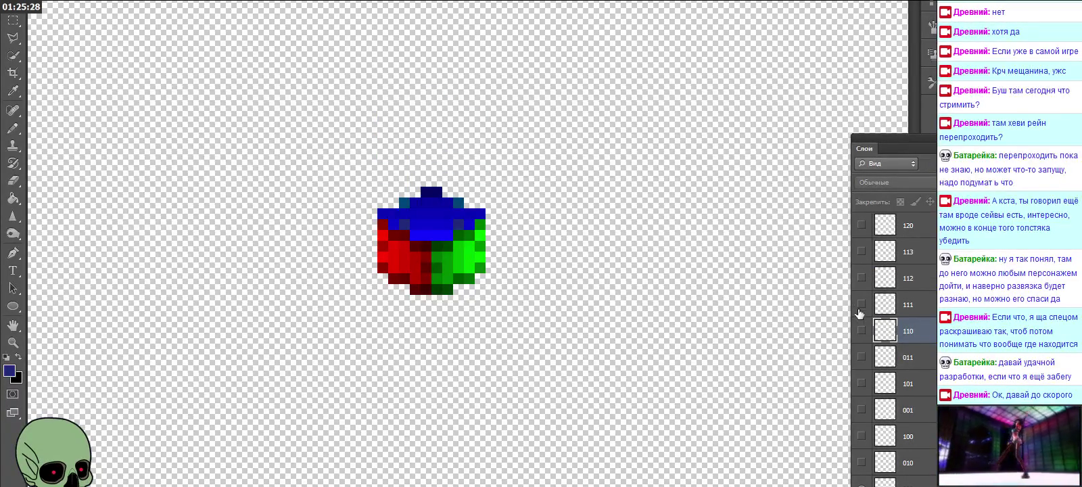
pyautogui.click(861, 332)
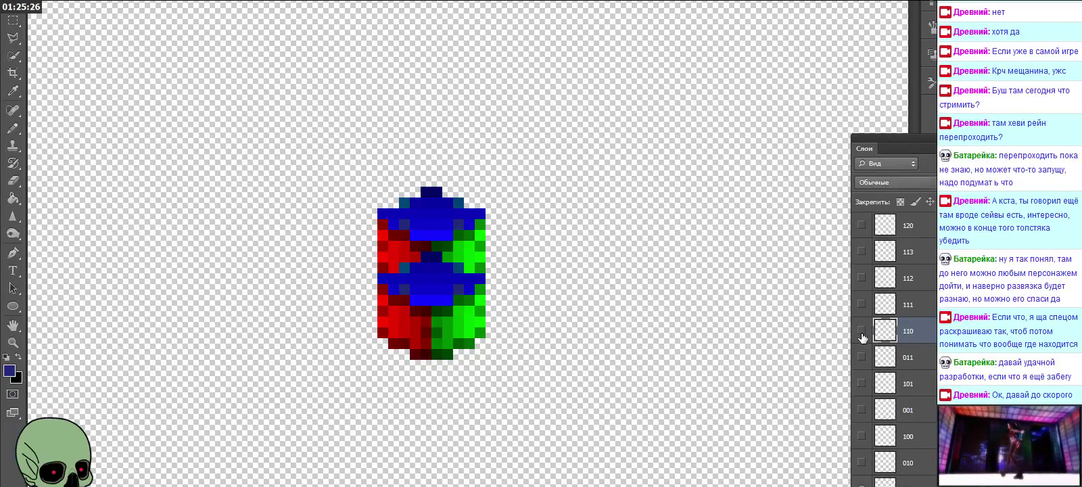
pyautogui.click(861, 331)
pyautogui.click(861, 332)
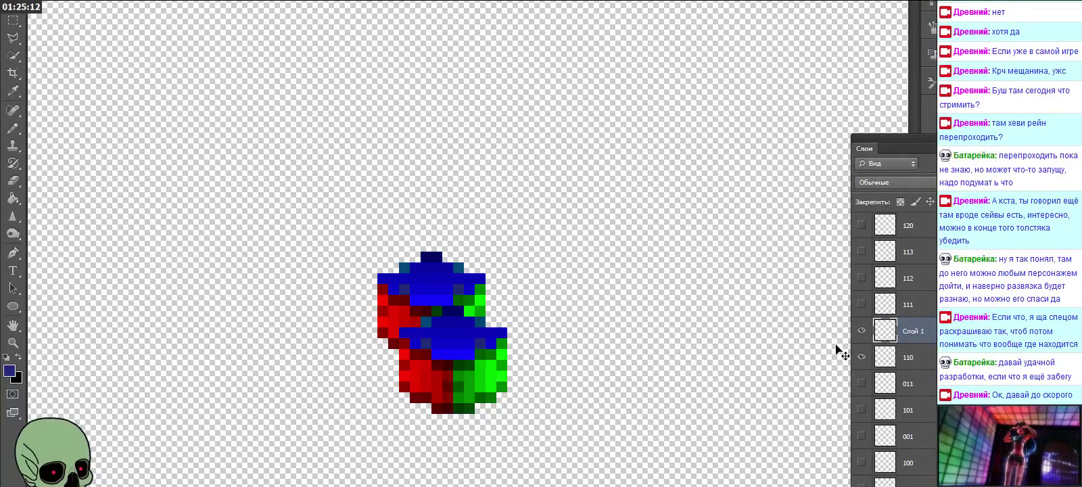
pyautogui.moveTo(916, 328); pyautogui.dragTo(923, 362)
pyautogui.moveTo(500, 369); pyautogui.dragTo(457, 372)
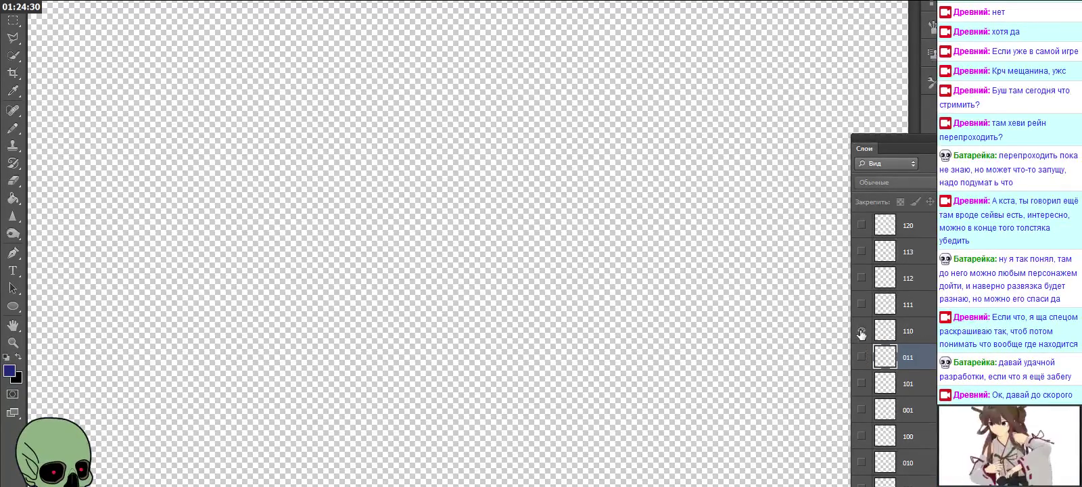
pyautogui.moveTo(861, 332); pyautogui.dragTo(862, 251)
pyautogui.scroll(1, 870, 301)
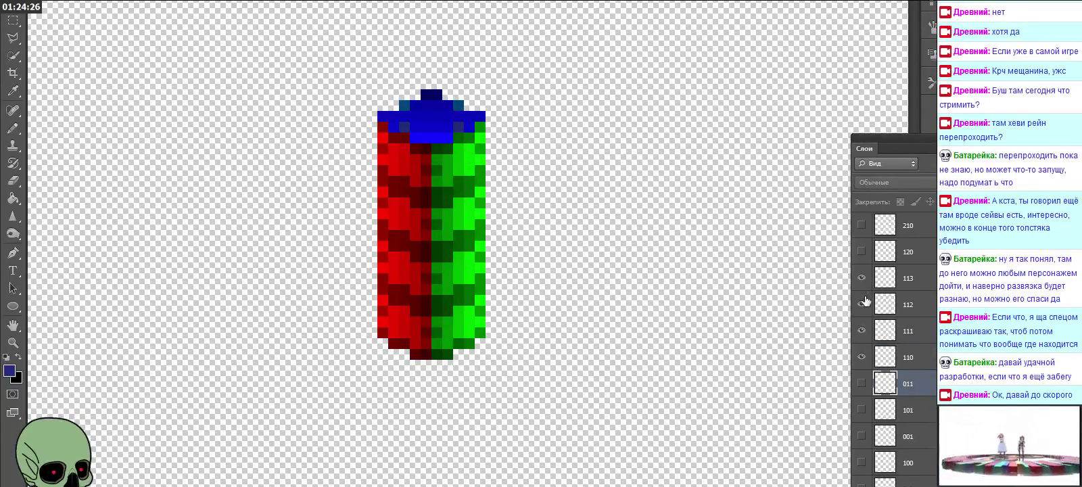
pyautogui.click(867, 254)
pyautogui.click(868, 255)
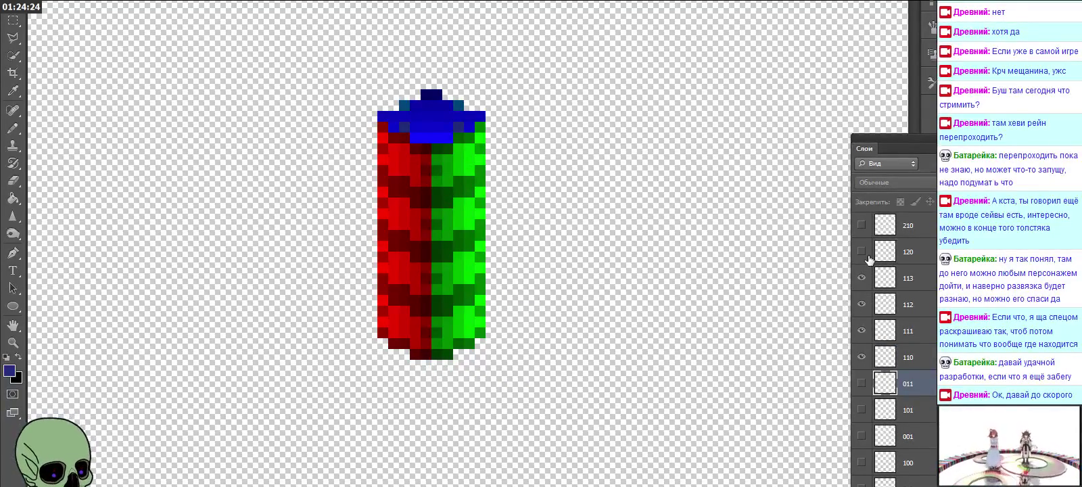
pyautogui.scroll(-1, 876, 279)
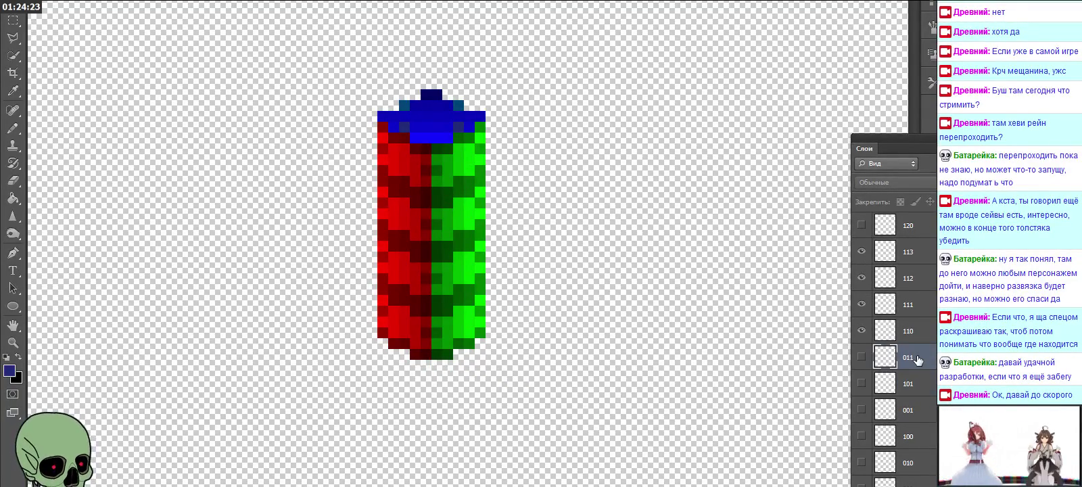
pyautogui.click(927, 465)
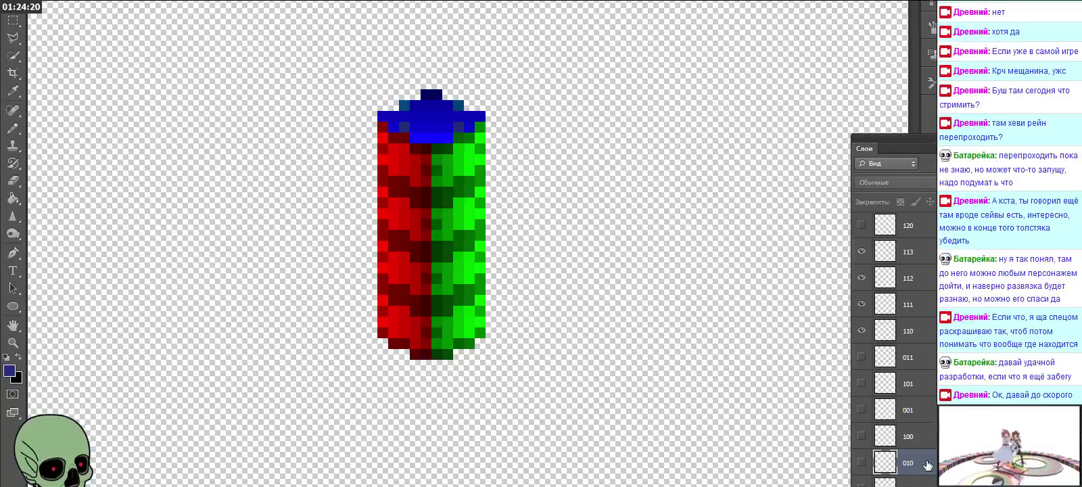
# Step: Hide layers 110–113, show cube 010, and align the copied cube onto it
pyautogui.click(861, 329)
pyautogui.moveTo(863, 323); pyautogui.dragTo(858, 250)
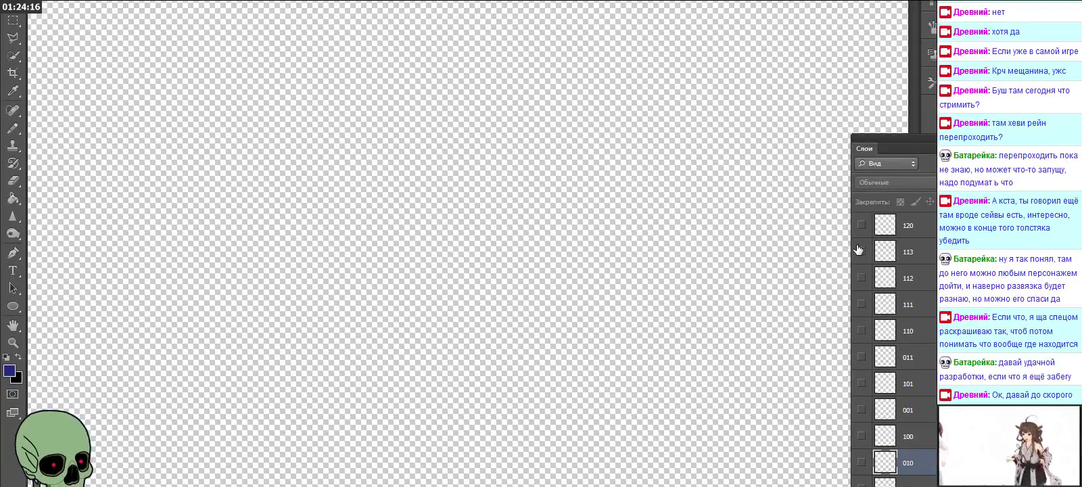
pyautogui.click(862, 461)
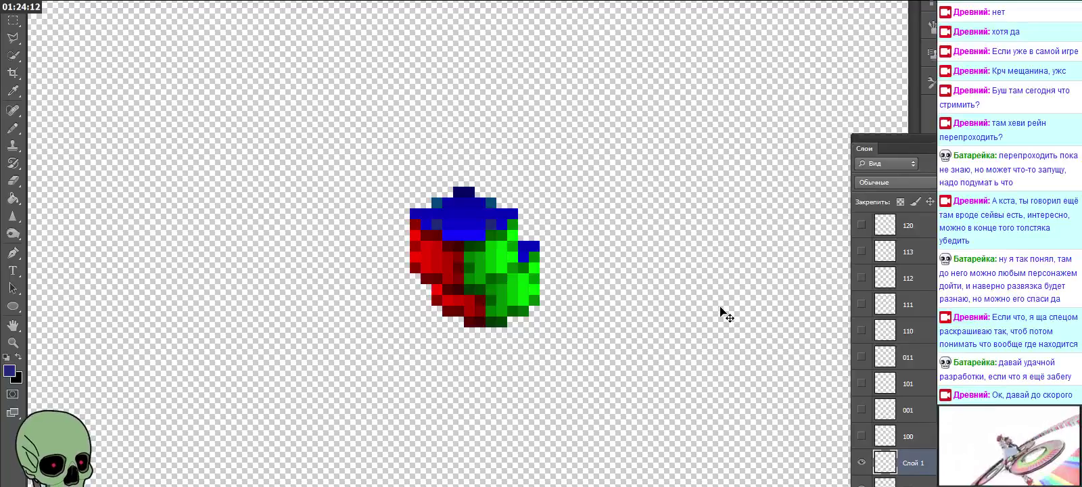
pyautogui.moveTo(488, 256); pyautogui.dragTo(508, 233)
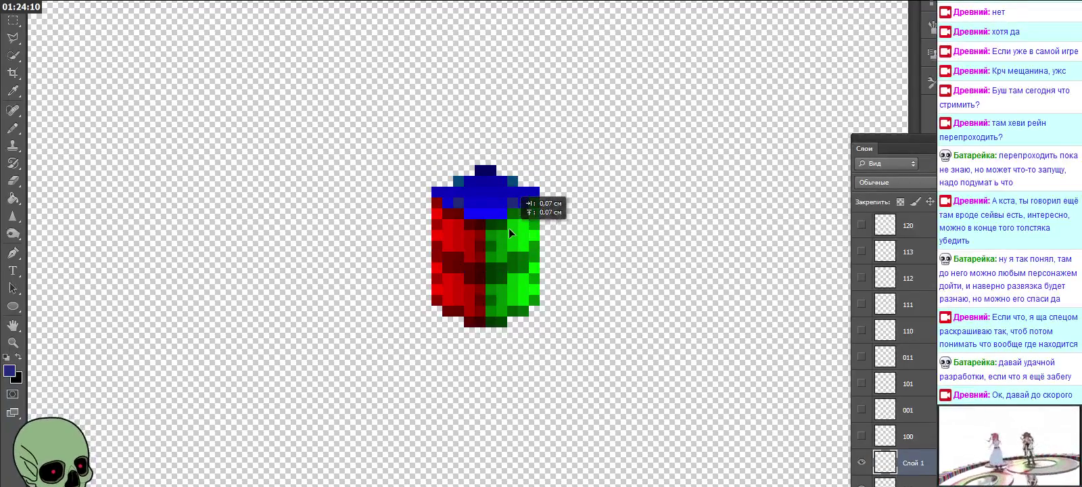
pyautogui.scroll(-1, 931, 452)
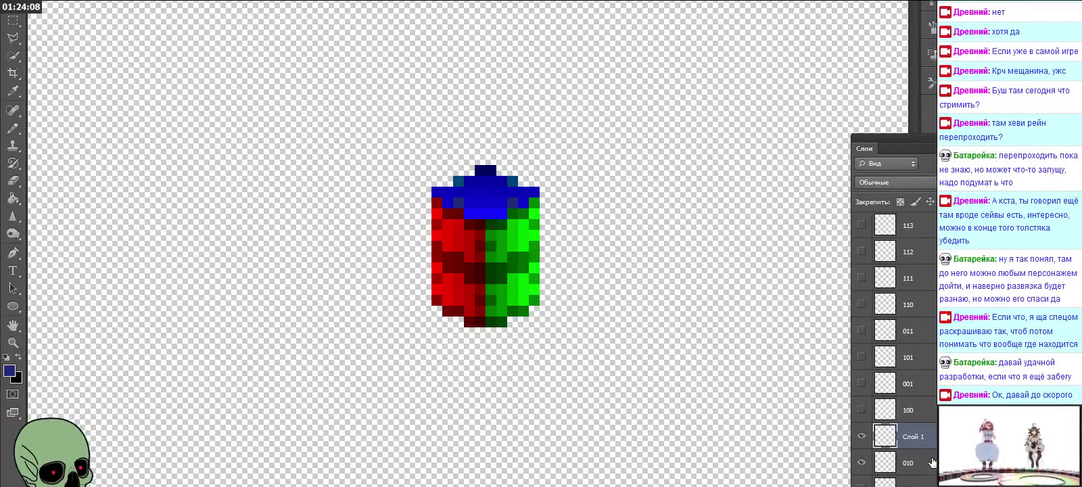
pyautogui.click(861, 462)
pyautogui.click(861, 462)
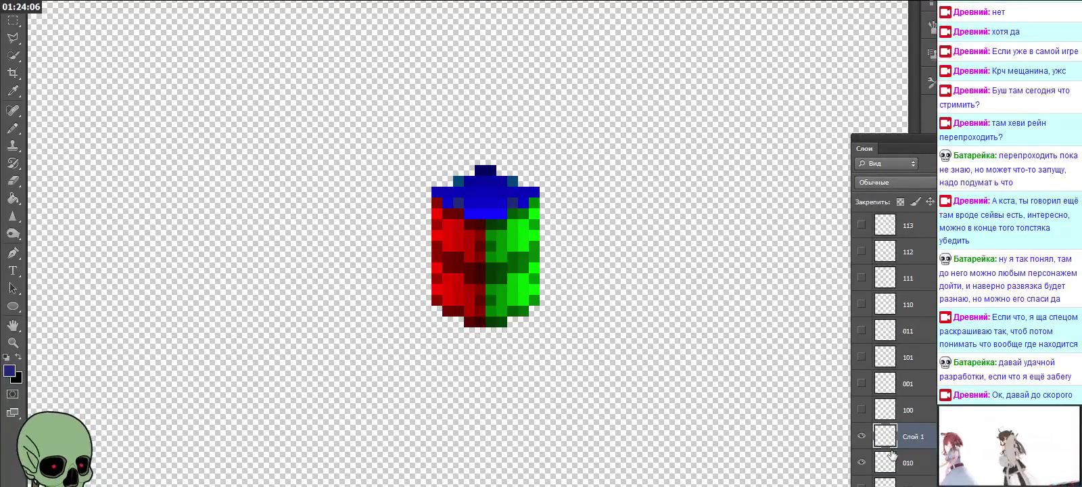
# Step: Name the copied cube layer 011 and delete the old 011 layer
pyautogui.doubleClick(913, 437)
pyautogui.write('011')
pyautogui.click(929, 465)
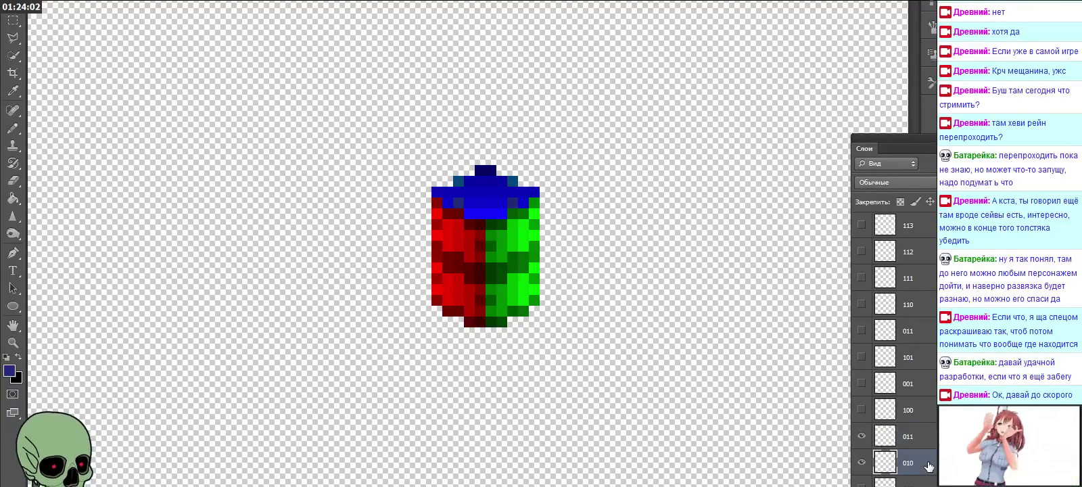
pyautogui.click(926, 440)
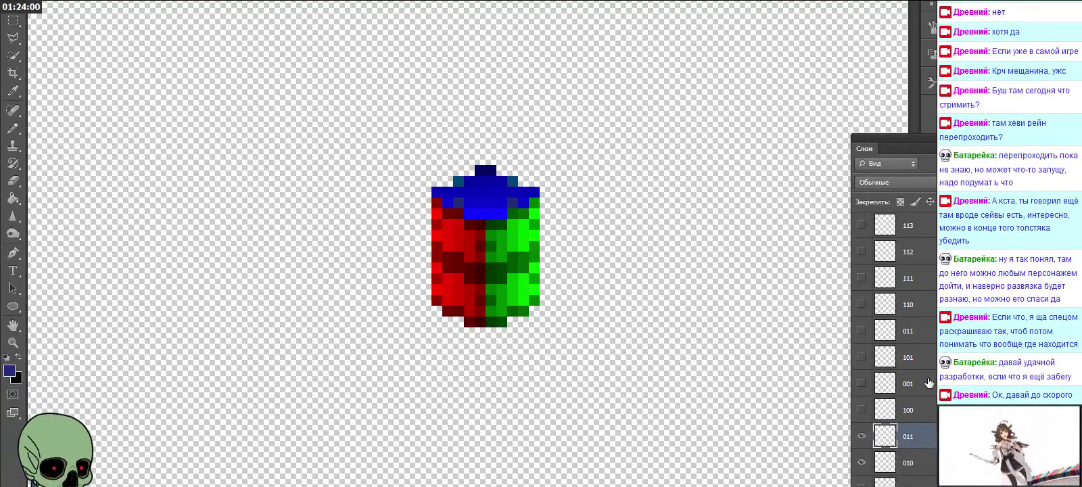
pyautogui.click(921, 333)
pyautogui.press('Delete')
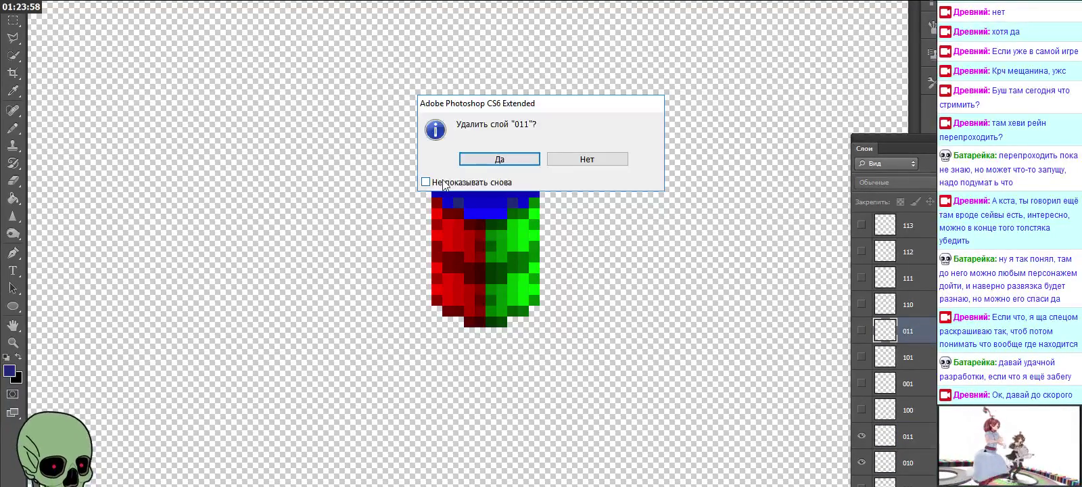
pyautogui.press('Return')
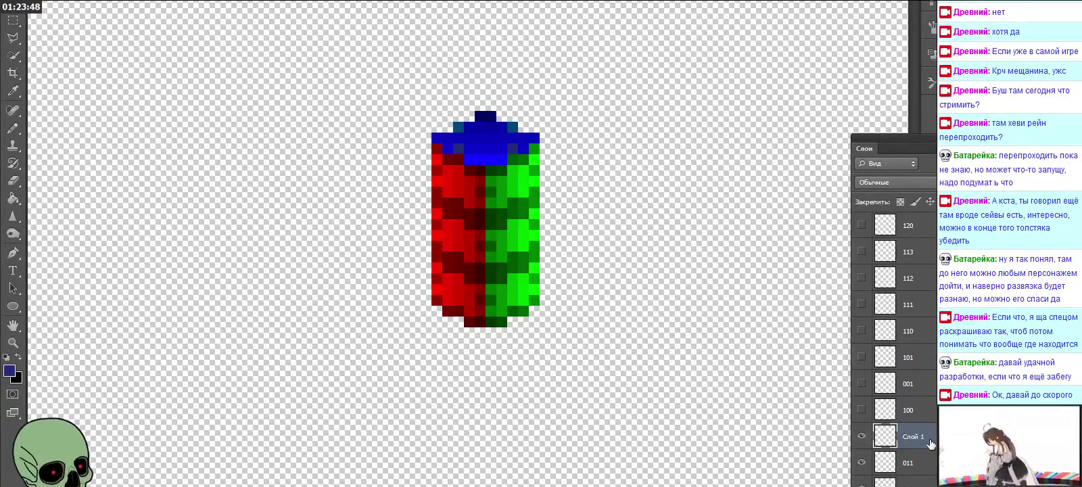
# Step: Rename the third cube layer to 012
pyautogui.doubleClick(913, 437)
pyautogui.write('012')
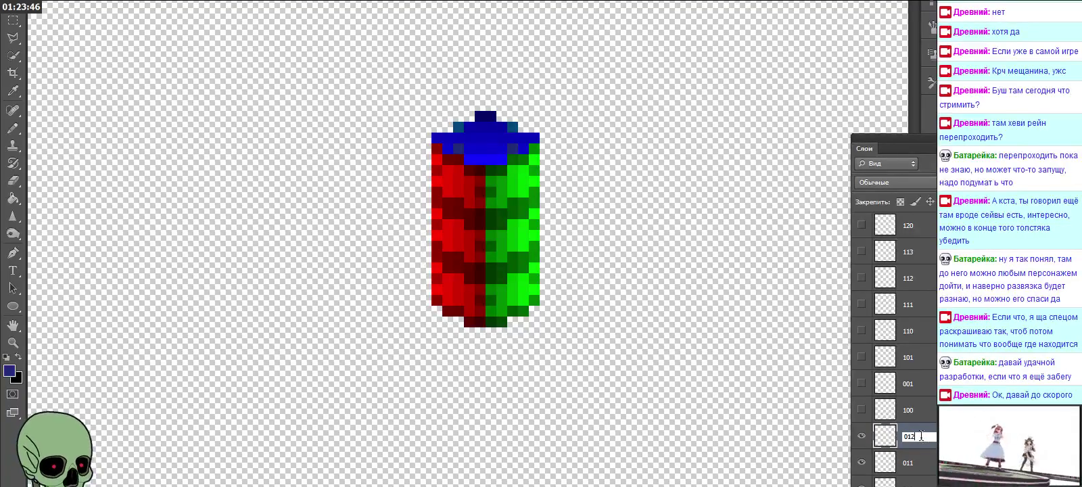
pyautogui.click(924, 416)
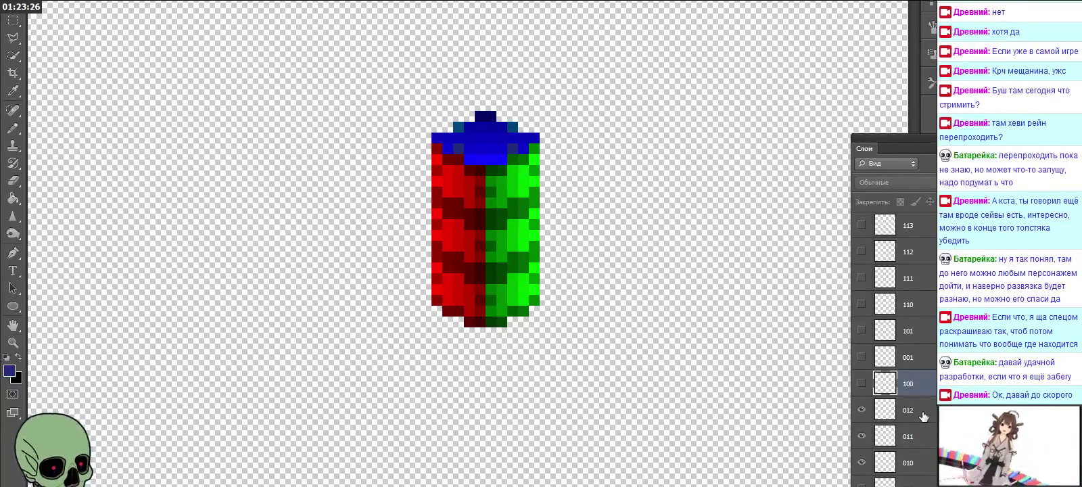
# Step: Paste a cube copy atop the column, place its layer below 100, and name it 013
pyautogui.hotkey('ctrl', 'v')
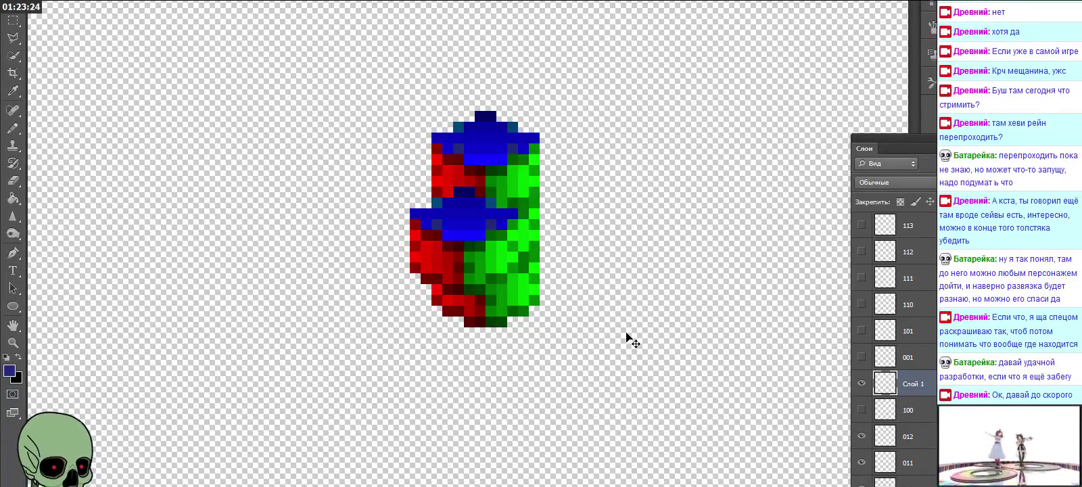
pyautogui.moveTo(495, 298); pyautogui.dragTo(487, 113)
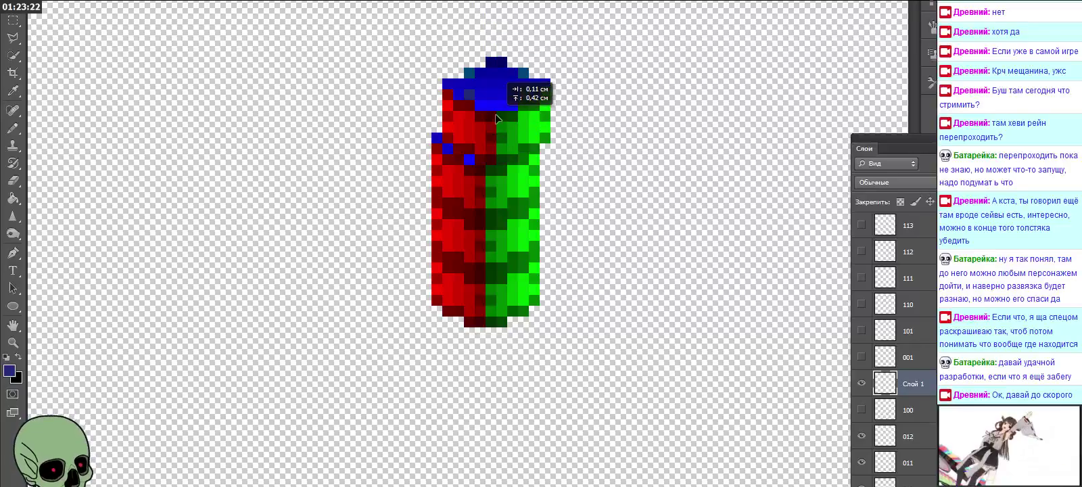
pyautogui.moveTo(487, 113); pyautogui.dragTo(492, 114)
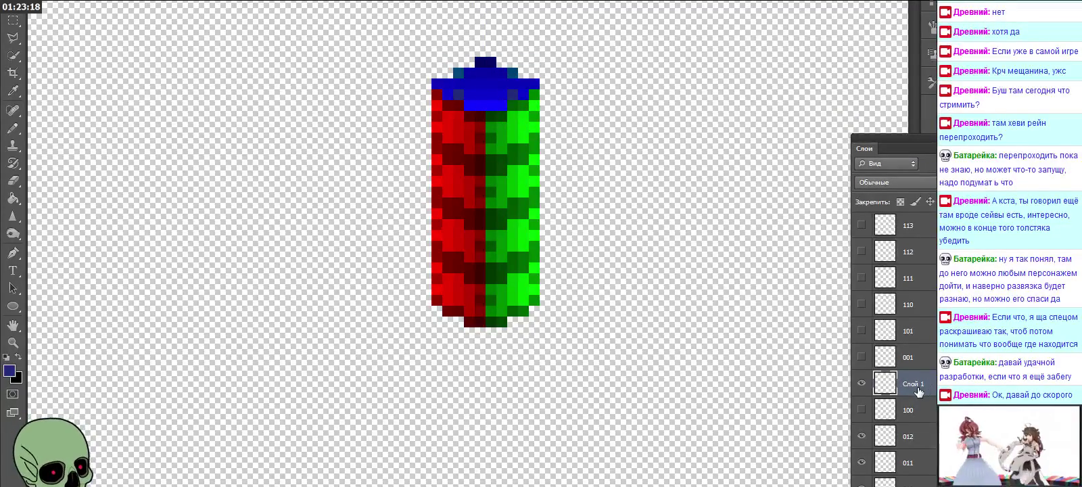
pyautogui.moveTo(918, 387); pyautogui.dragTo(915, 411)
pyautogui.doubleClick(914, 411)
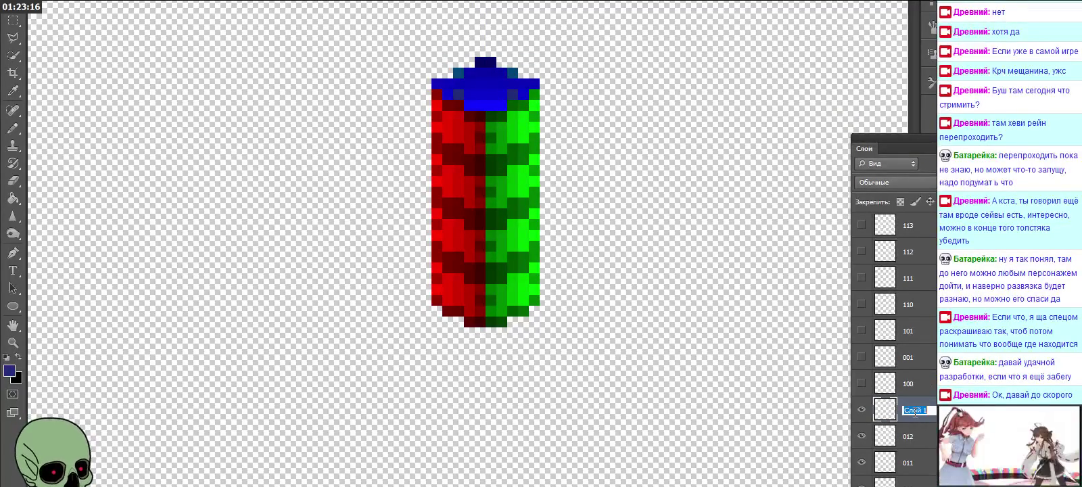
pyautogui.write('013')
pyautogui.press('Return')
pyautogui.scroll(-1, 892, 436)
pyautogui.click(907, 436)
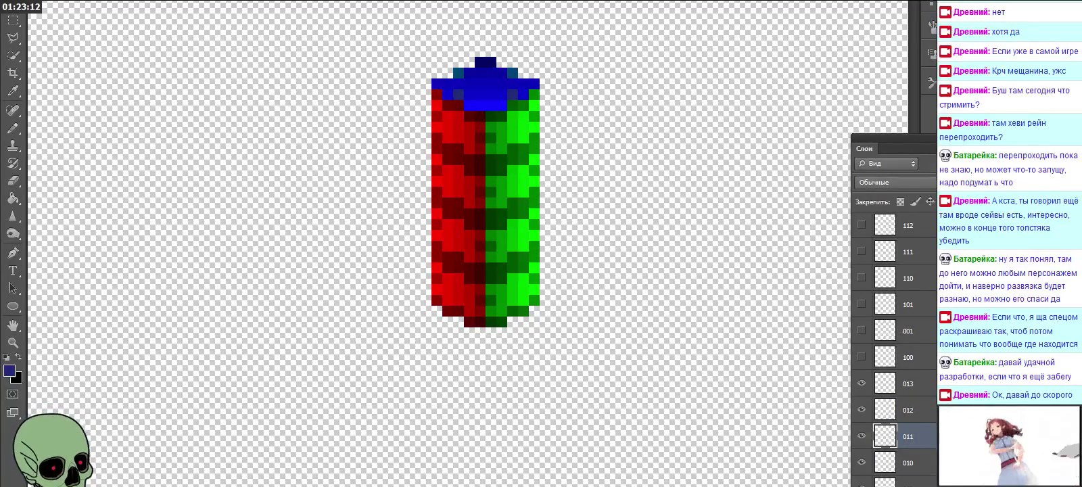
# Step: Step through cubes 010, 011, 012 and 013 one at a time to compare positions
pyautogui.click(861, 481)
pyautogui.moveTo(863, 467); pyautogui.dragTo(857, 459)
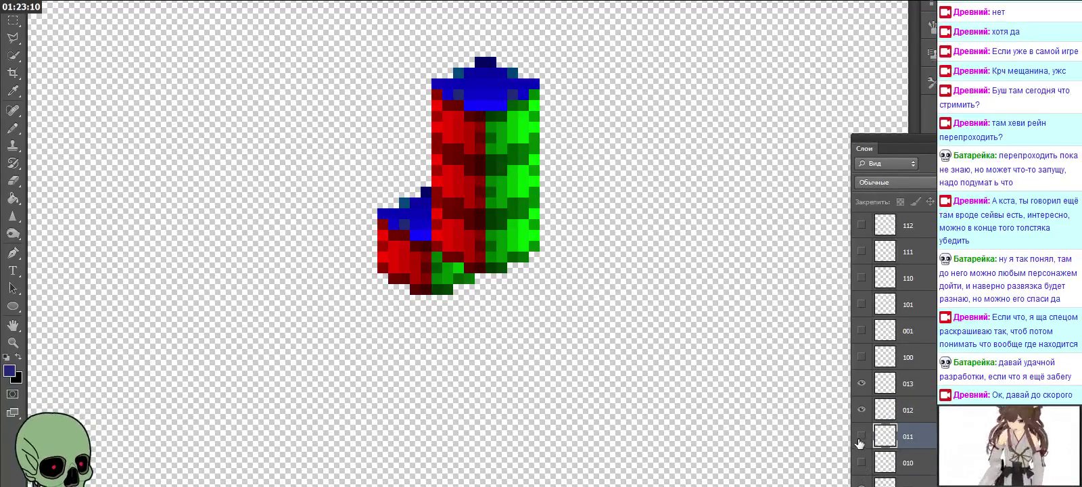
pyautogui.click(862, 464)
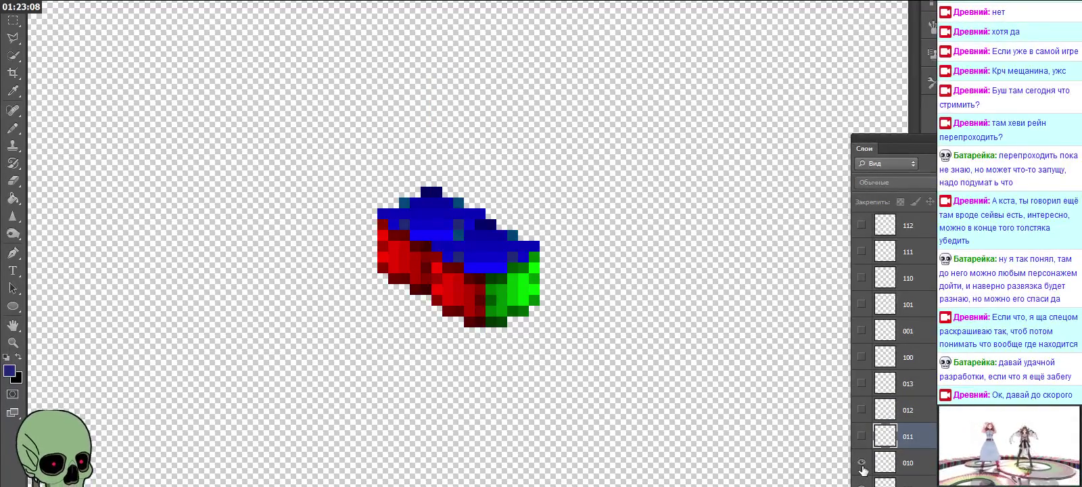
pyautogui.click(861, 463)
pyautogui.click(861, 437)
pyautogui.click(861, 436)
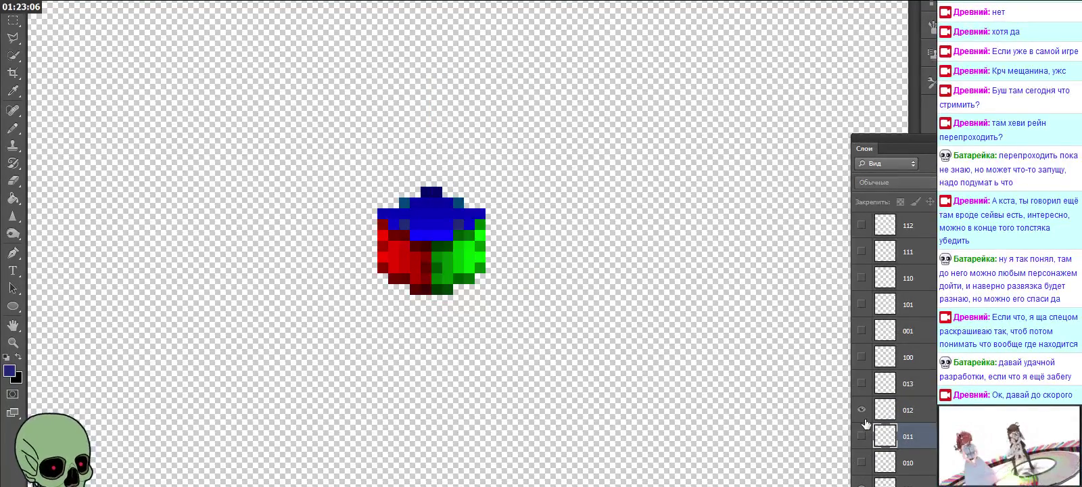
pyautogui.click(862, 410)
pyautogui.click(861, 410)
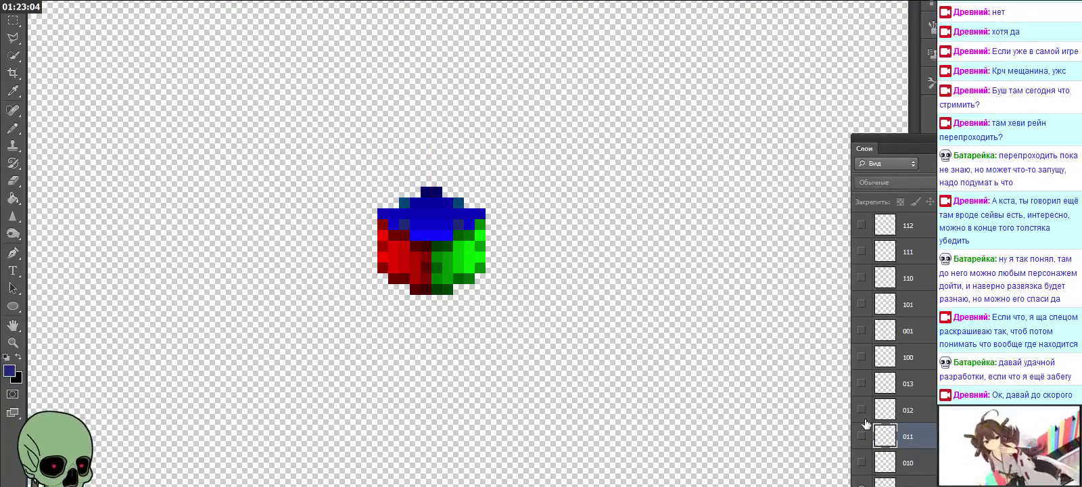
pyautogui.click(862, 383)
# Step: Toggle cubes 013 and 012 to check placement, leaving only the base cube visible
pyautogui.click(861, 383)
pyautogui.click(862, 383)
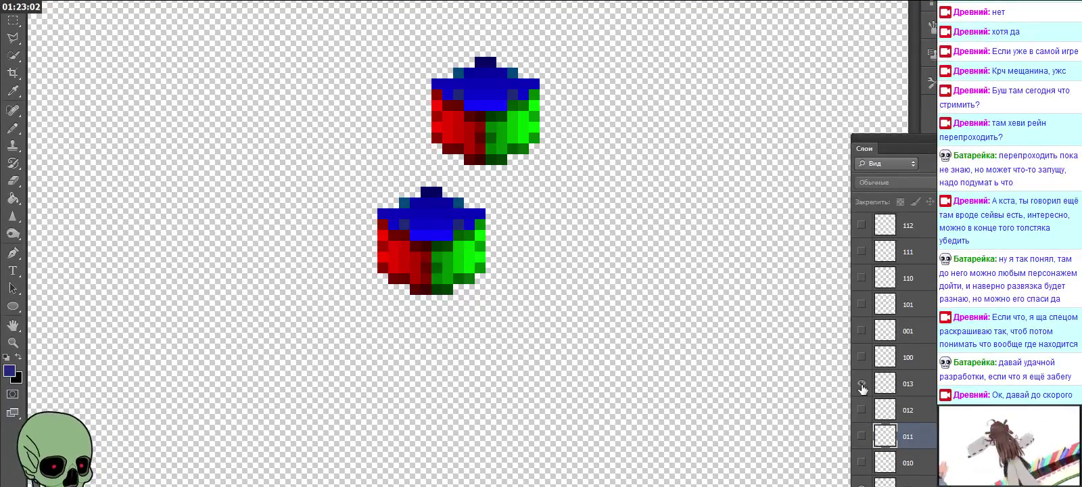
pyautogui.click(861, 384)
pyautogui.click(862, 409)
pyautogui.click(861, 410)
pyautogui.click(862, 410)
pyautogui.click(861, 410)
pyautogui.click(861, 409)
pyautogui.click(862, 410)
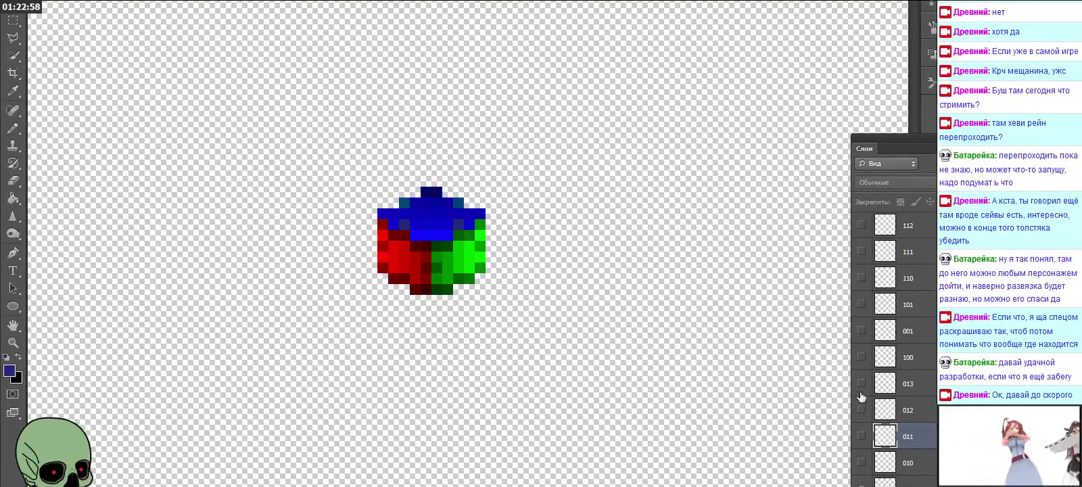
pyautogui.click(861, 383)
pyautogui.click(861, 384)
# Step: Delete layer 013, then reorder layer 101 in the stack
pyautogui.click(904, 383)
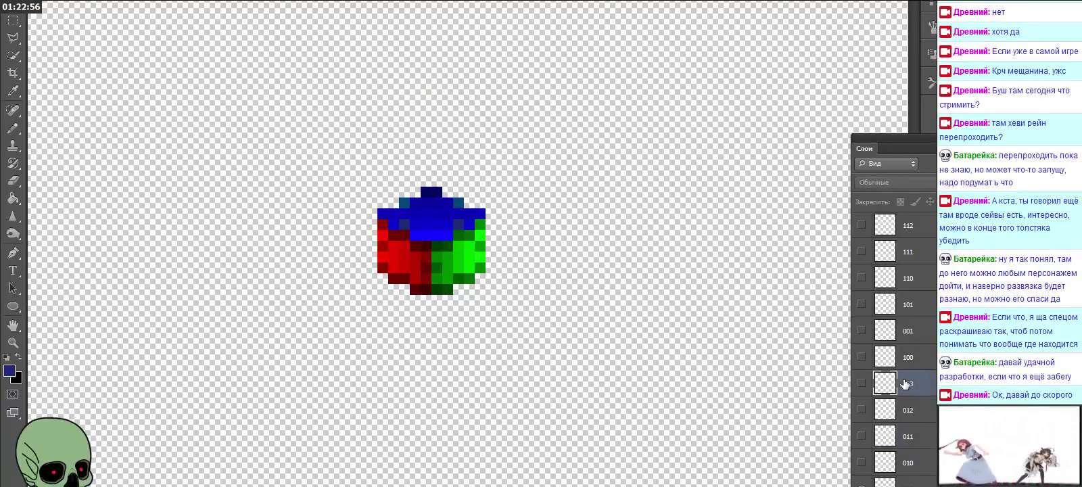
pyautogui.press('Delete')
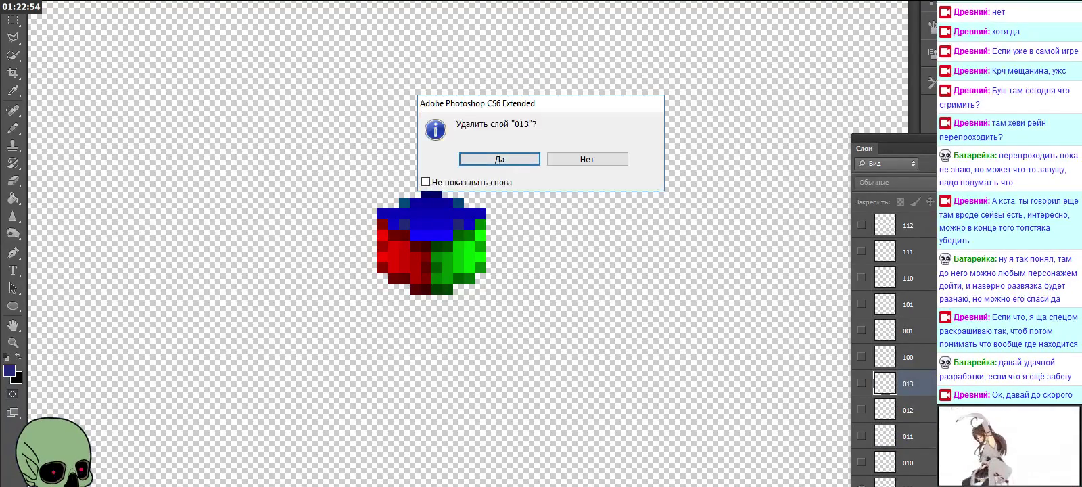
pyautogui.click(500, 161)
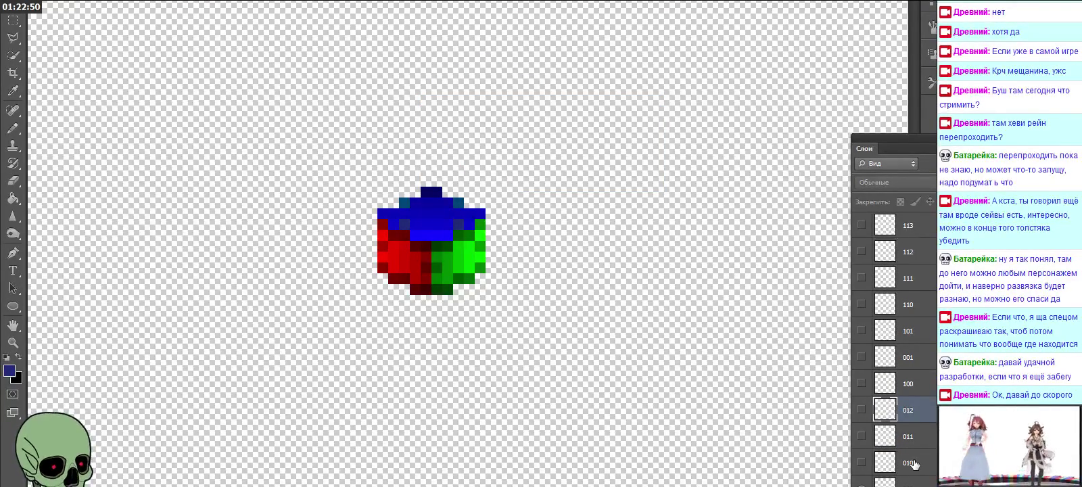
pyautogui.click(913, 383)
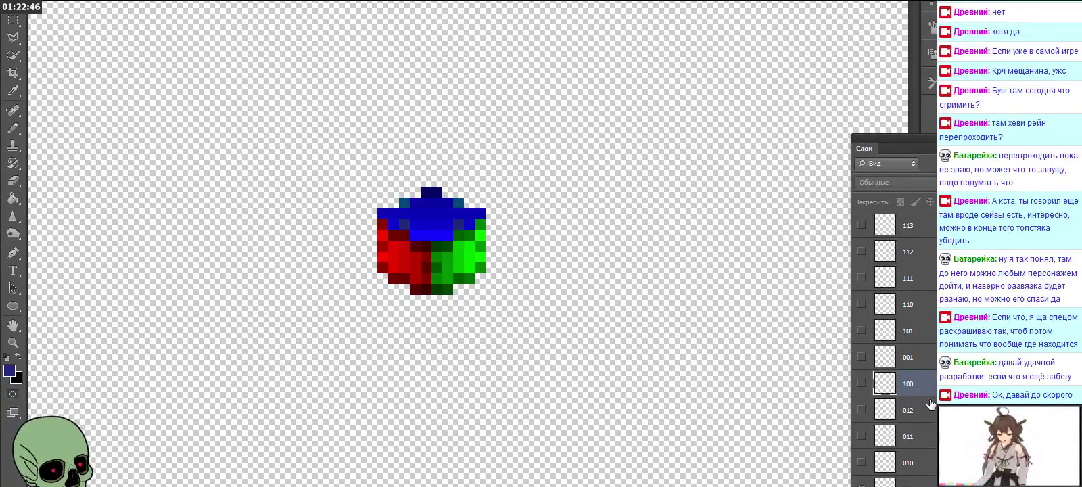
pyautogui.moveTo(928, 335); pyautogui.dragTo(906, 369)
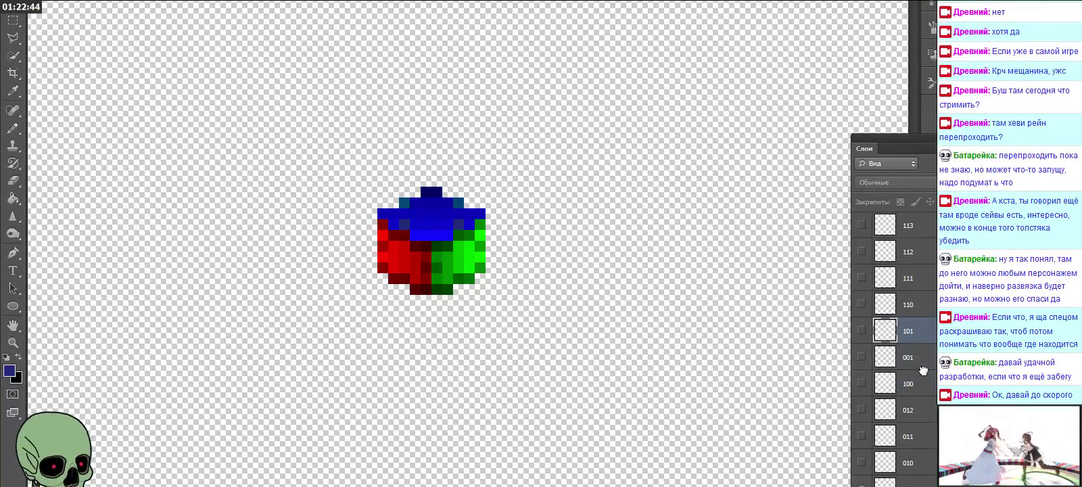
# Step: Turn on visibility for cube layers 100, 101, 210, 120 and 010–012
pyautogui.click(861, 384)
pyautogui.click(861, 357)
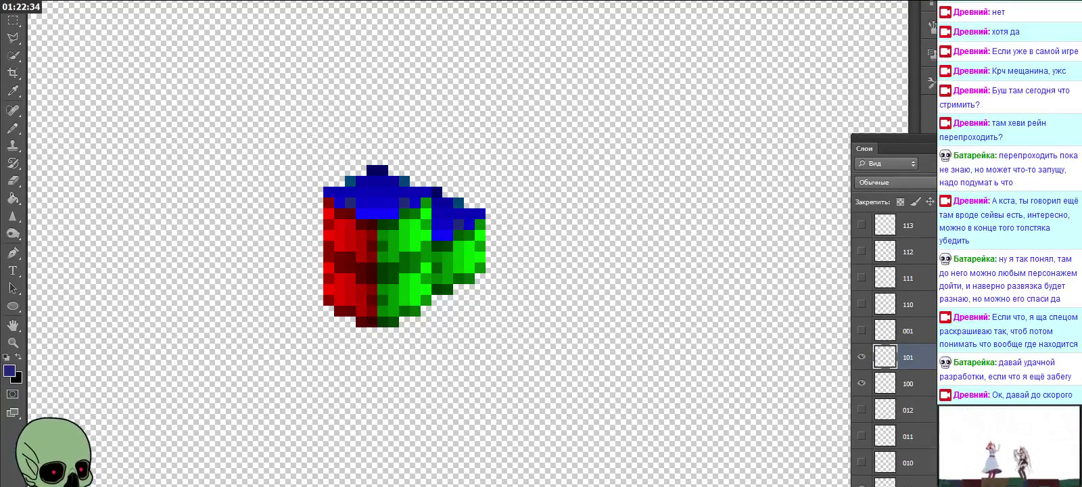
pyautogui.scroll(1, 893, 338)
pyautogui.scroll(1, 893, 338)
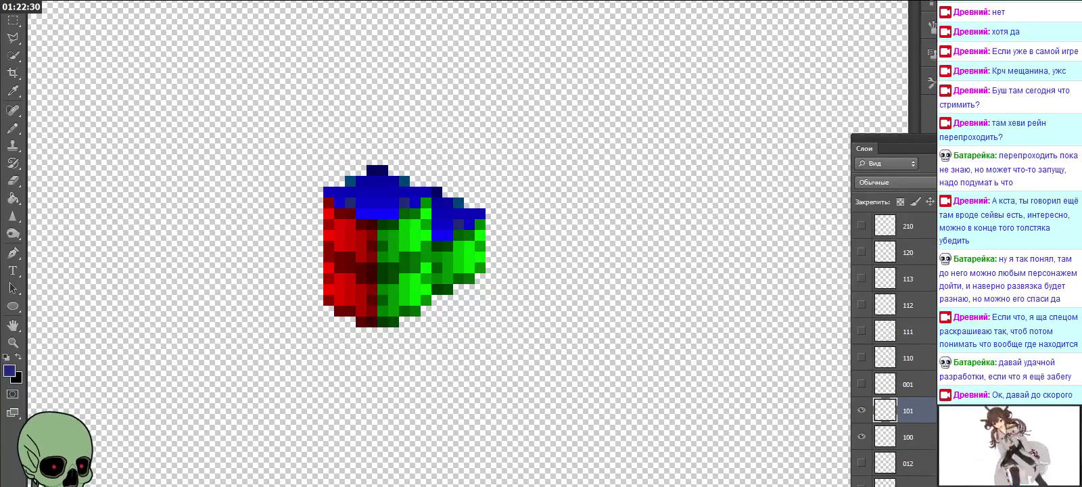
pyautogui.click(860, 227)
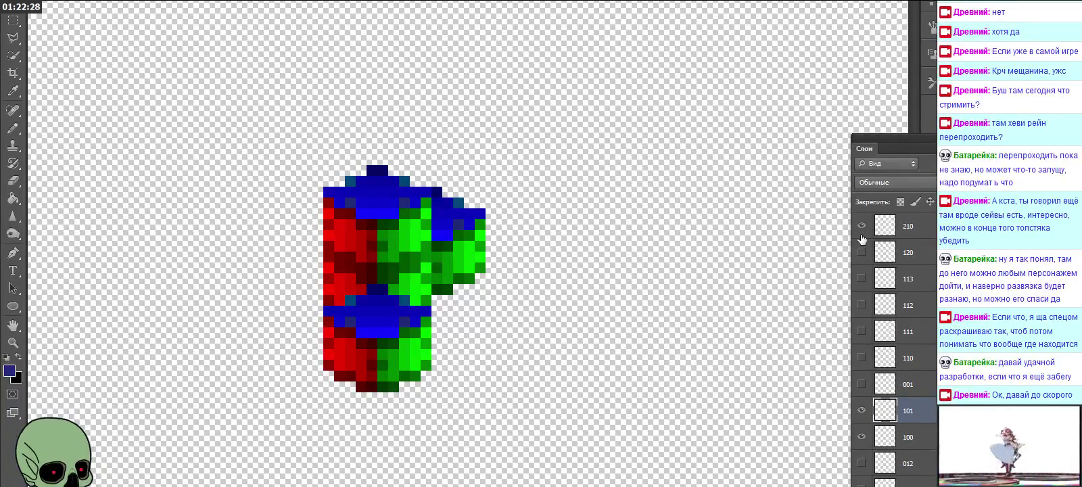
pyautogui.click(862, 252)
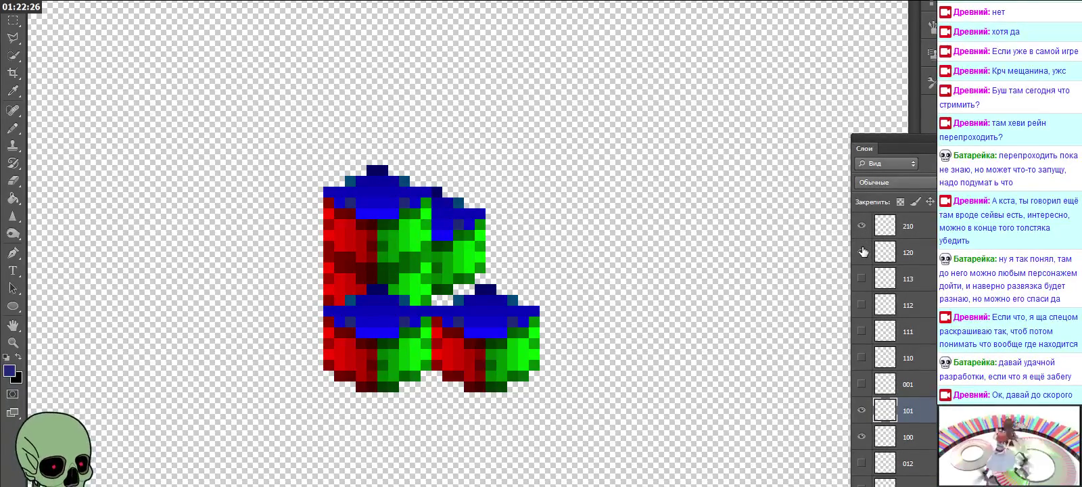
pyautogui.scroll(-1, 873, 304)
pyautogui.scroll(-1, 872, 325)
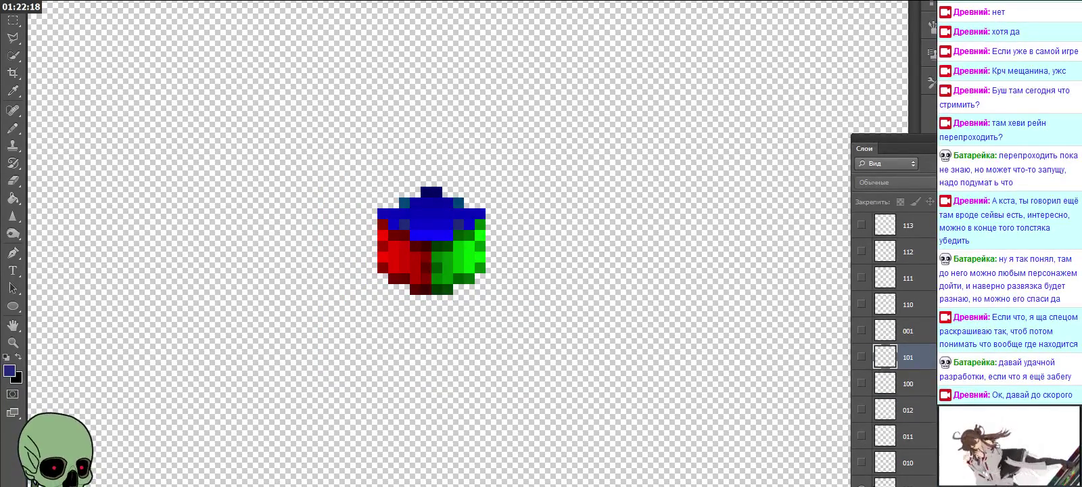
pyautogui.click(862, 463)
pyautogui.moveTo(861, 465); pyautogui.dragTo(864, 384)
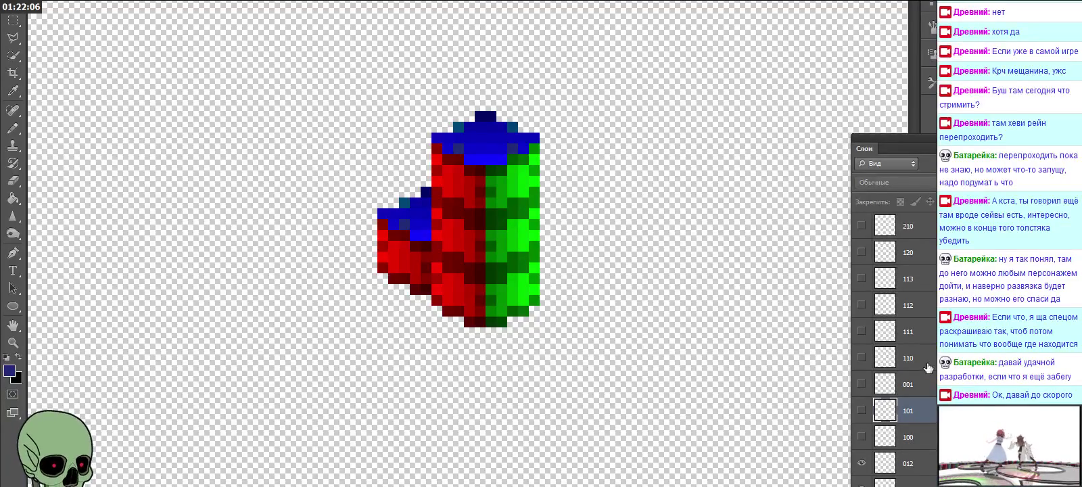
# Step: Show layers 110 through 113 to heighten the column, leaving layer 120 hidden
pyautogui.click(928, 366)
pyautogui.click(861, 359)
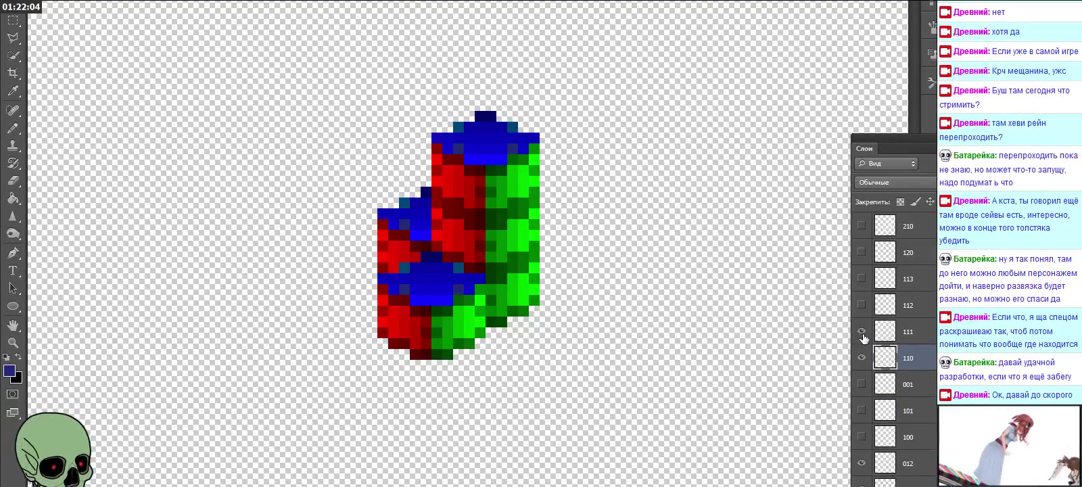
pyautogui.moveTo(862, 336); pyautogui.dragTo(864, 287)
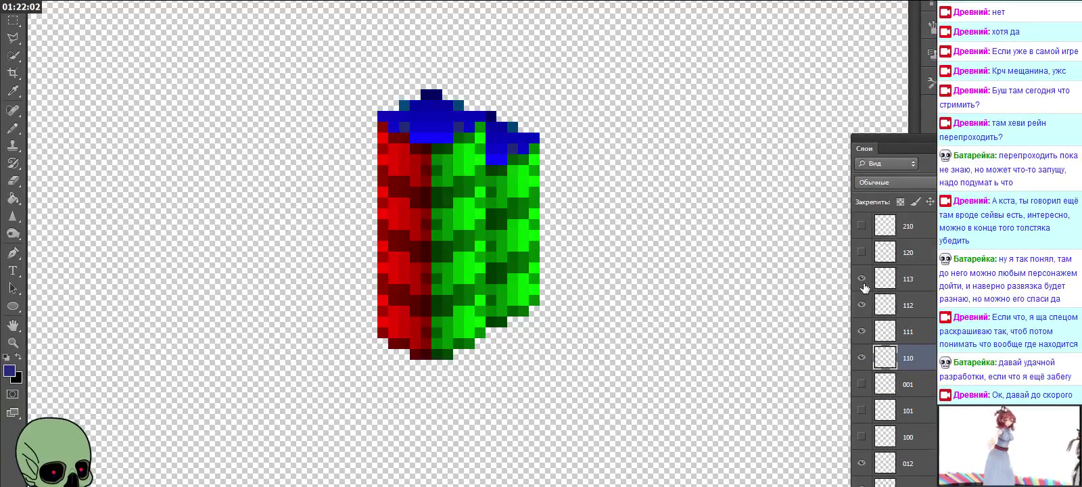
pyautogui.click(928, 253)
pyautogui.click(862, 252)
pyautogui.click(862, 253)
pyautogui.click(862, 225)
pyautogui.click(861, 225)
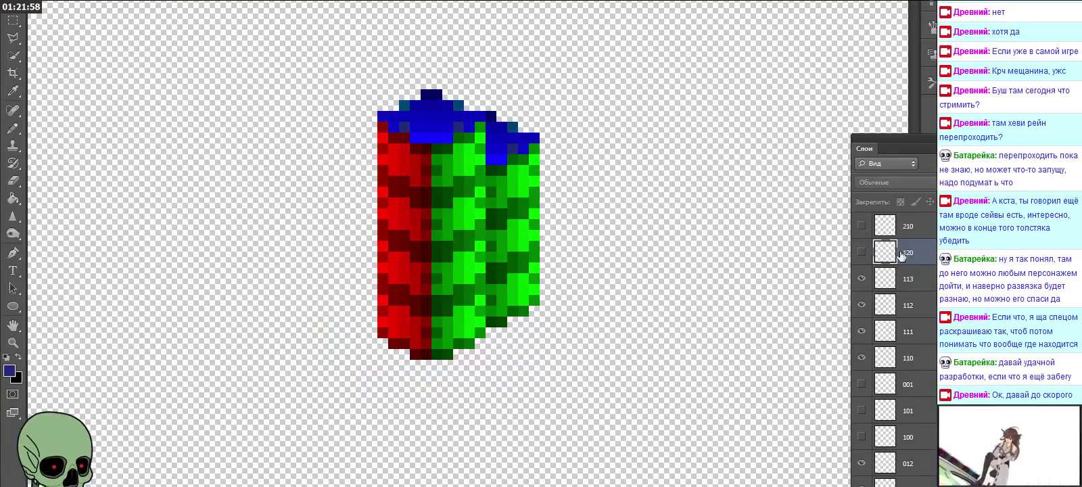
# Step: Delete layers 210 and 120, then hide layer 001 and start deleting it
pyautogui.keyDown('shift'); pyautogui.click(906, 226); pyautogui.keyUp('shift')
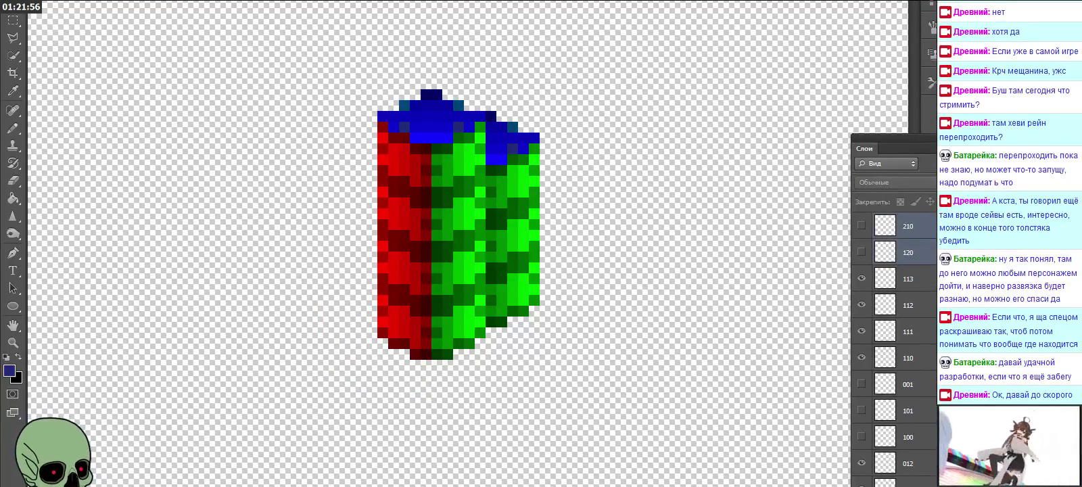
pyautogui.press('Delete')
pyautogui.click(481, 157)
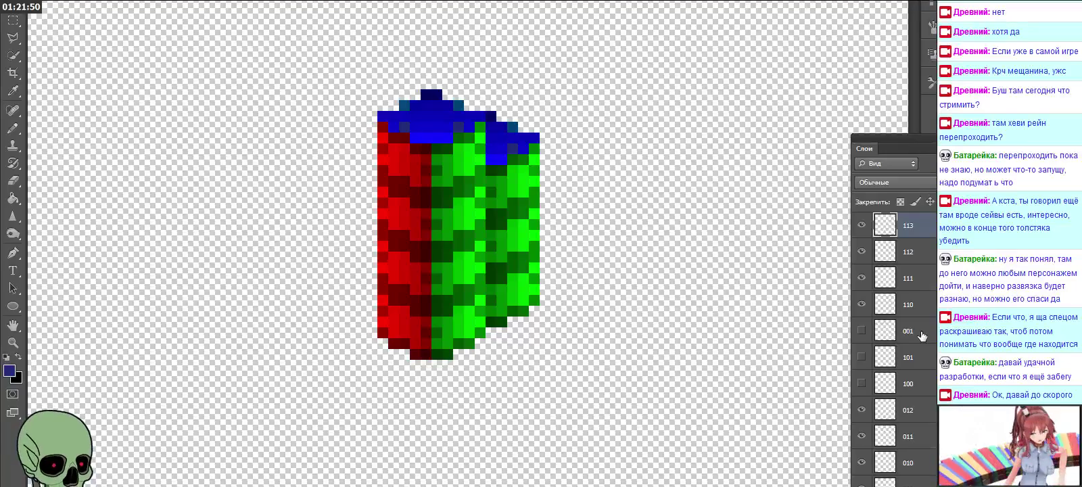
pyautogui.click(922, 334)
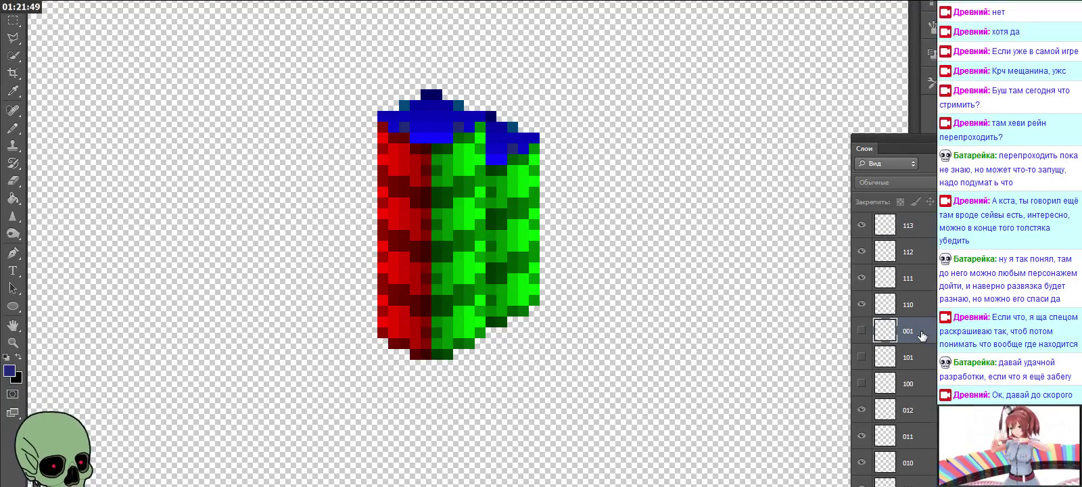
pyautogui.click(861, 330)
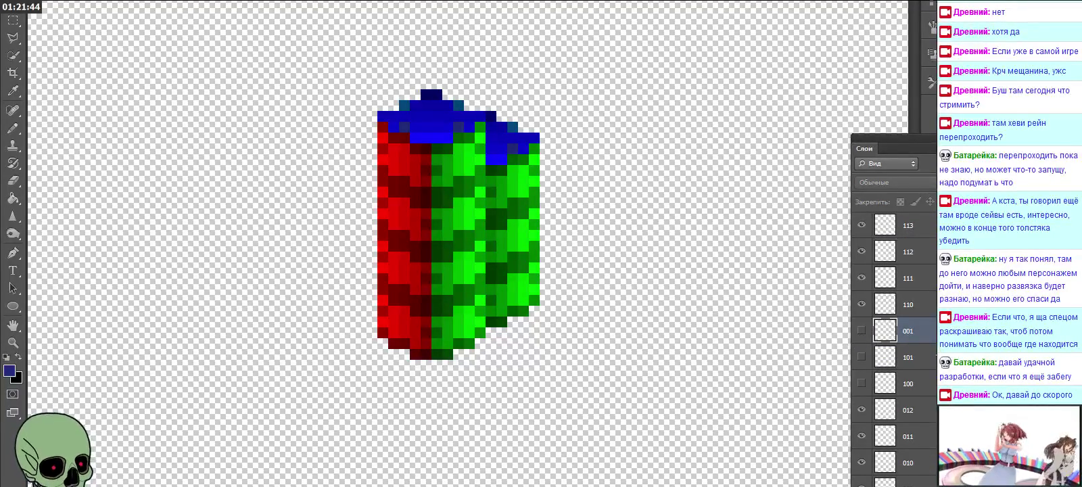
pyautogui.press('Delete')
# Step: Delete layer 001, move layers 100 and 101 below 010, and show only those two
pyautogui.click(483, 164)
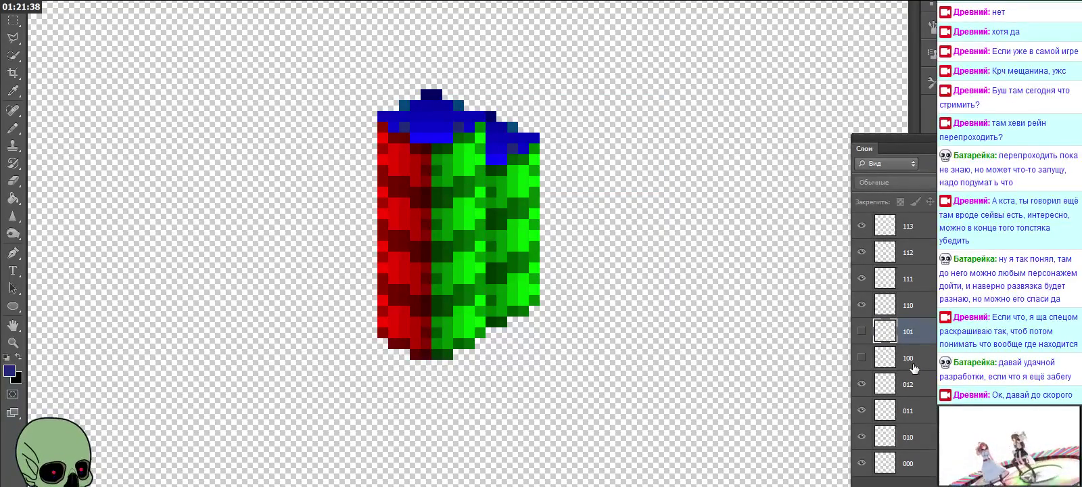
pyautogui.moveTo(913, 363); pyautogui.dragTo(908, 450)
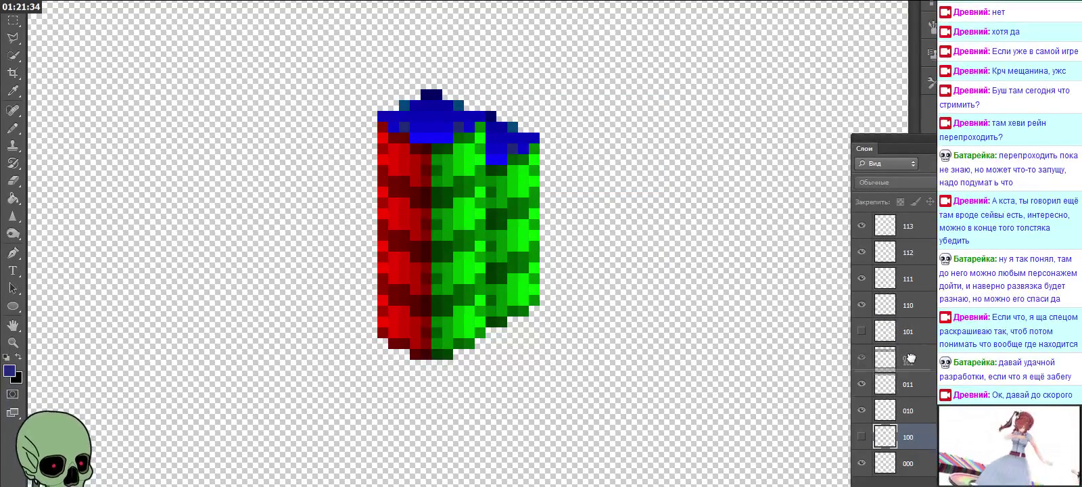
pyautogui.moveTo(914, 330); pyautogui.dragTo(906, 416)
pyautogui.click(861, 383)
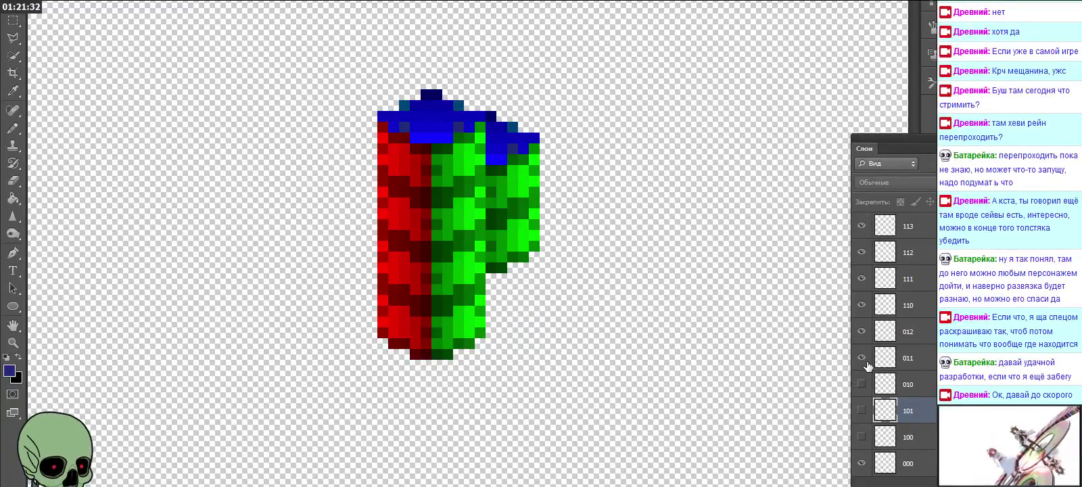
pyautogui.moveTo(866, 364); pyautogui.dragTo(861, 226)
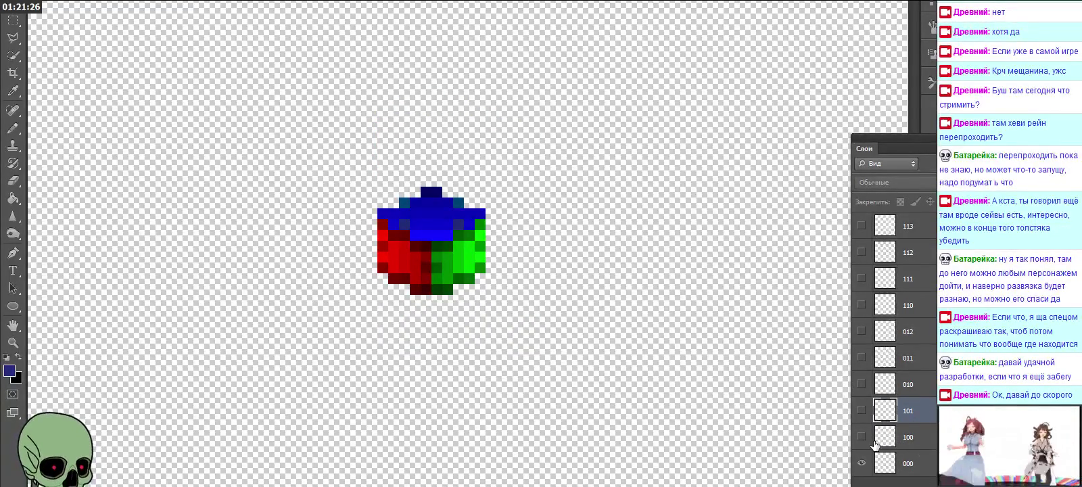
pyautogui.click(860, 464)
pyautogui.click(861, 436)
pyautogui.click(861, 410)
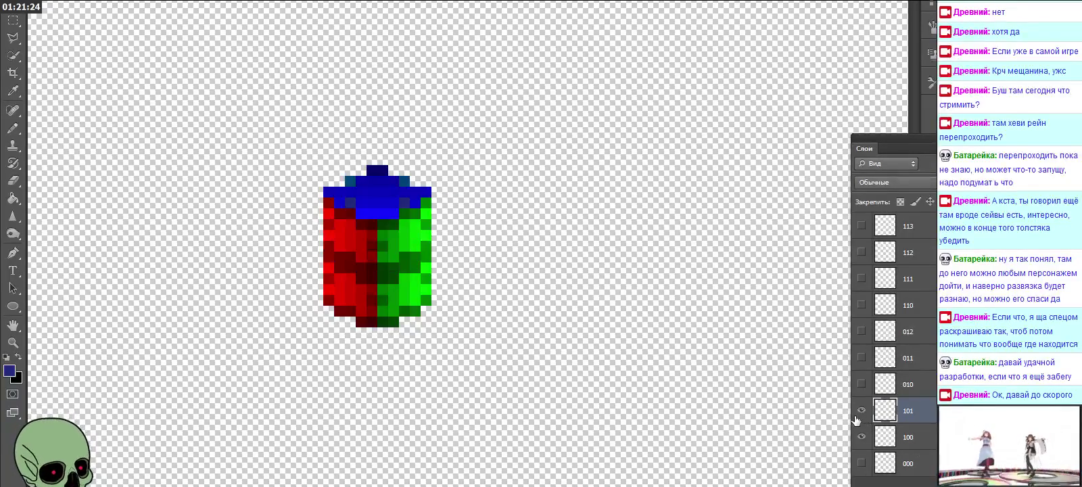
# Step: Copy the cube onto a new layer, set it on the column, and name it 102
pyautogui.moveTo(659, 368); pyautogui.dragTo(403, 157)
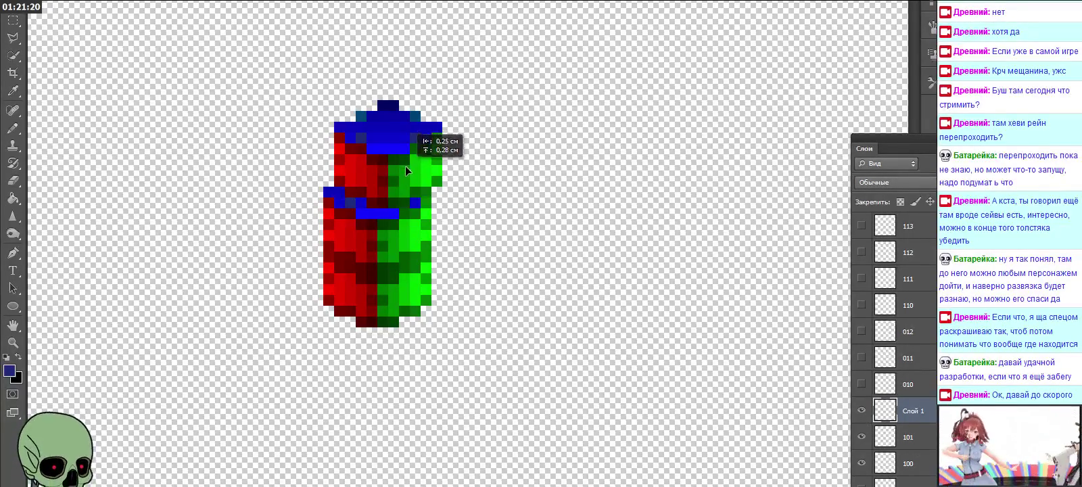
pyautogui.moveTo(402, 156); pyautogui.dragTo(399, 172)
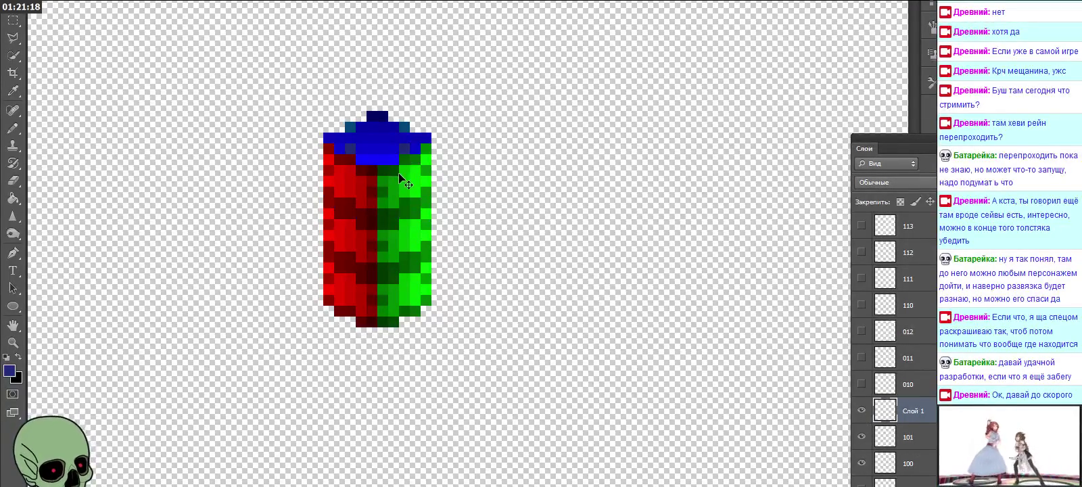
pyautogui.doubleClick(913, 411)
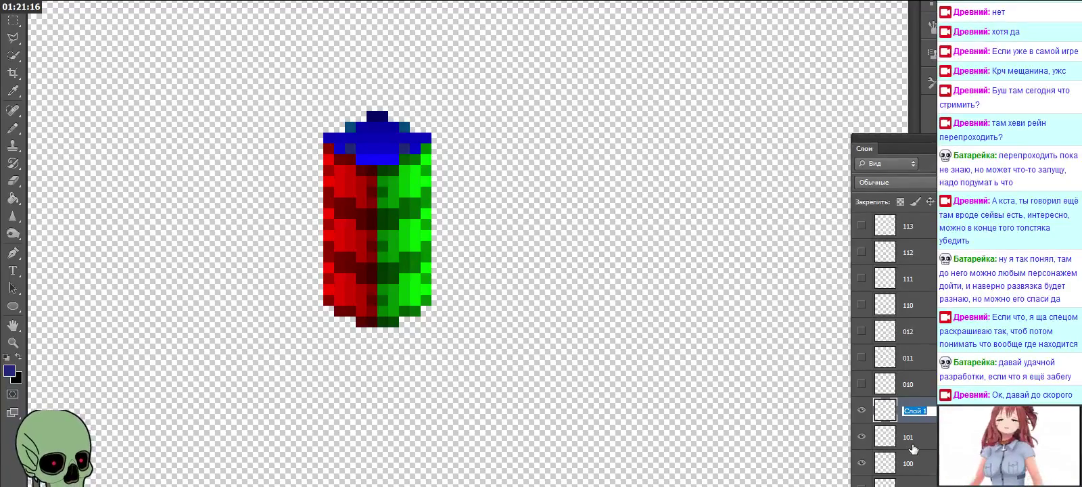
pyautogui.write('102')
pyautogui.press('Return')
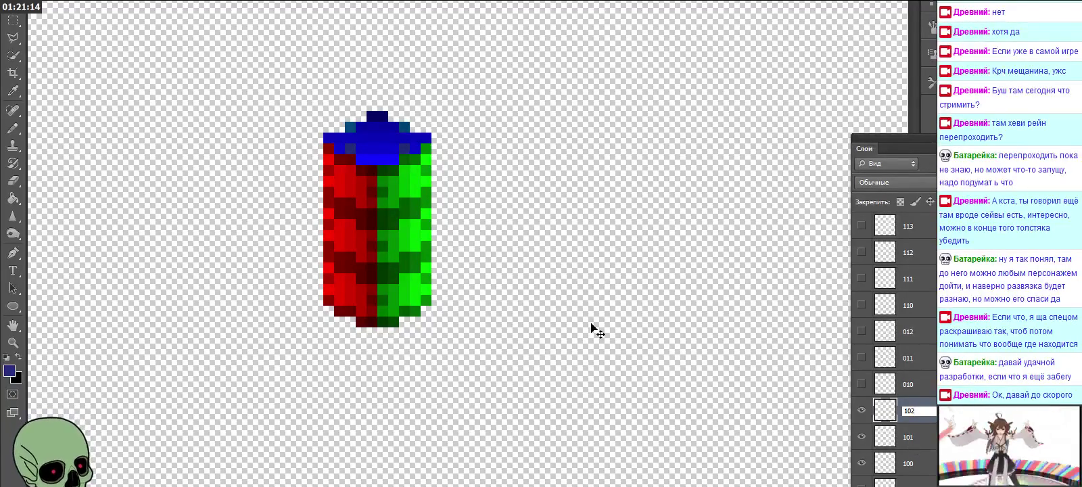
# Step: Paste another cube on top of the column and name its layer 103
pyautogui.hotkey('ctrl', 'v')
pyautogui.moveTo(474, 270); pyautogui.dragTo(388, 140)
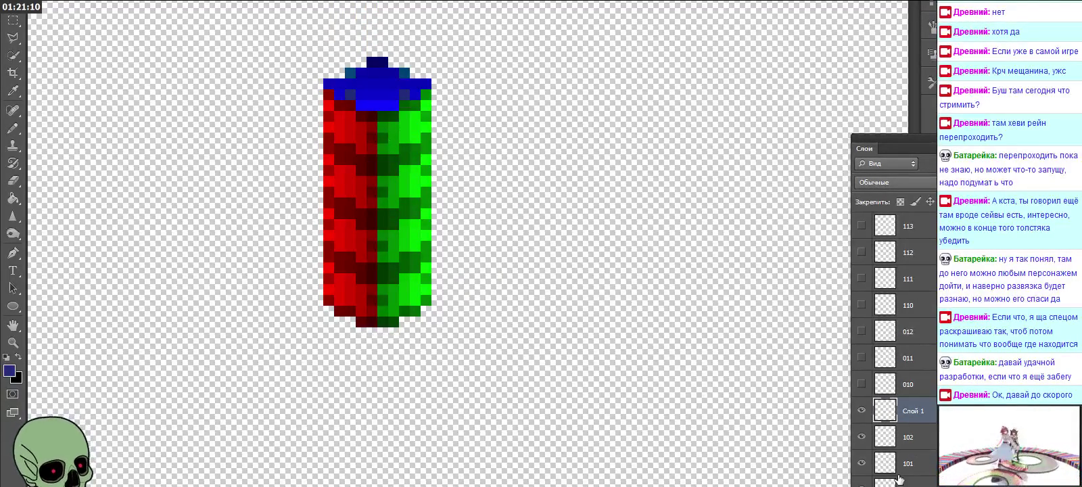
pyautogui.doubleClick(914, 411)
pyautogui.write('103')
pyautogui.press('Return')
# Step: Toggle lower and upper cube layers to compare, then hide layer 103 and start deleting it
pyautogui.scroll(-1, 853, 441)
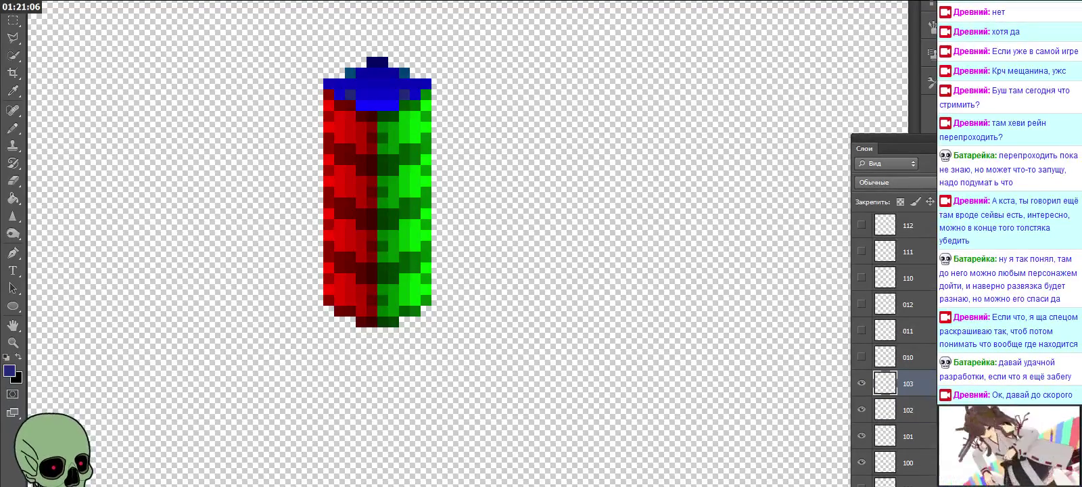
pyautogui.click(862, 483)
pyautogui.click(862, 462)
pyautogui.click(864, 447)
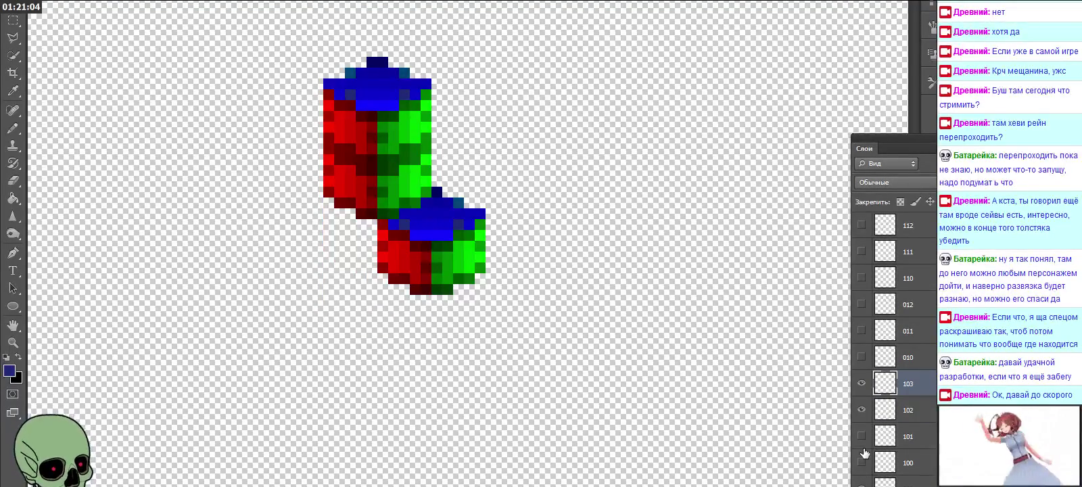
pyautogui.click(862, 409)
pyautogui.click(861, 409)
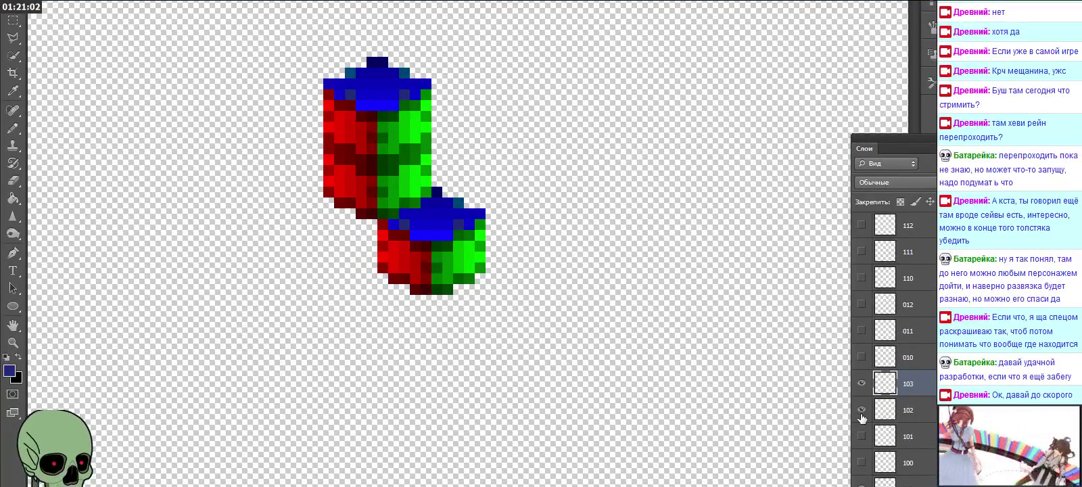
pyautogui.click(860, 384)
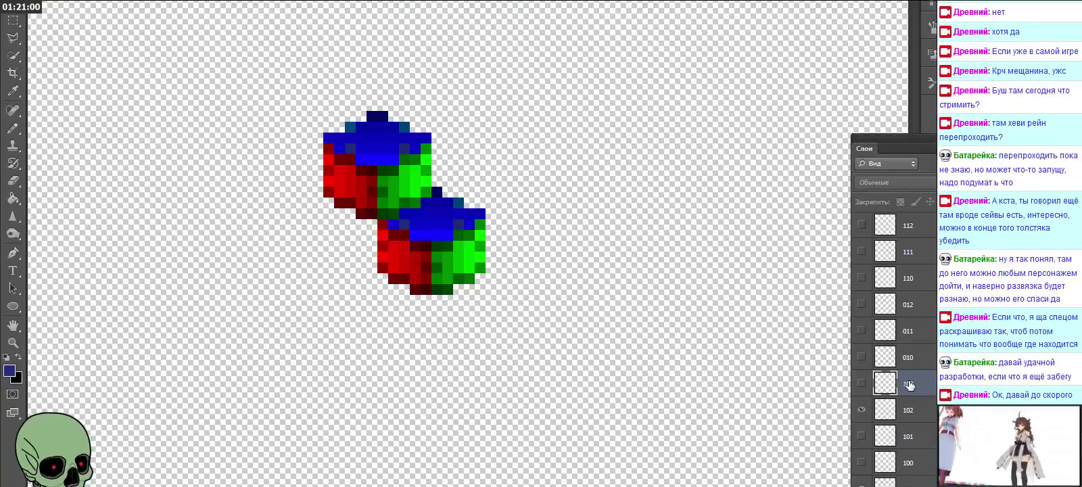
pyautogui.press('Delete')
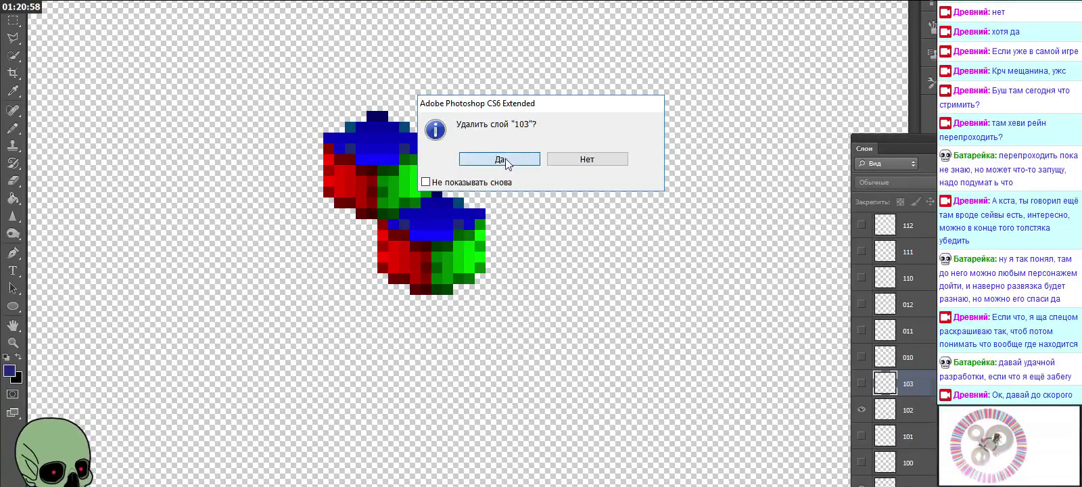
# Step: Finish deleting layer 103 and make layers 100, 101 and 010 visible
pyautogui.click(493, 153)
pyautogui.moveTo(861, 462); pyautogui.dragTo(860, 436)
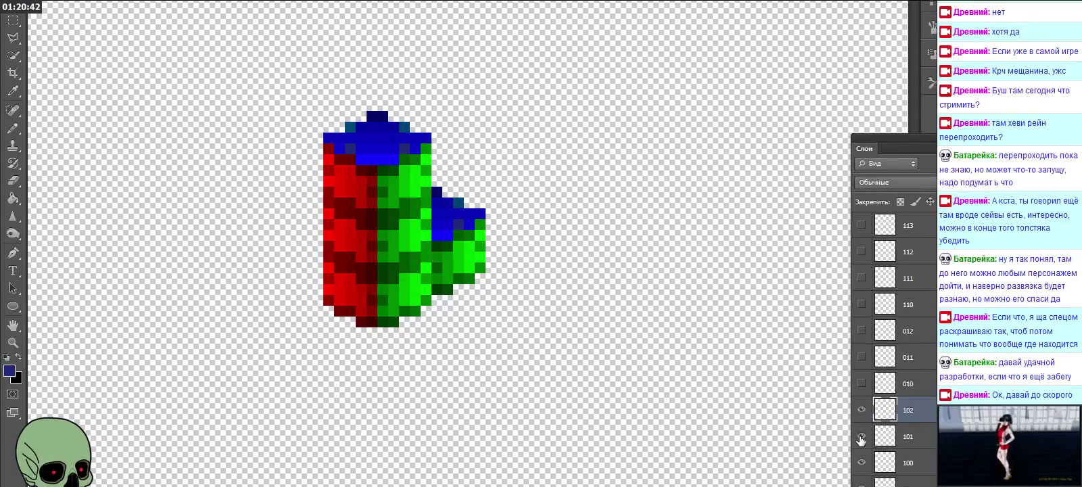
pyautogui.click(900, 383)
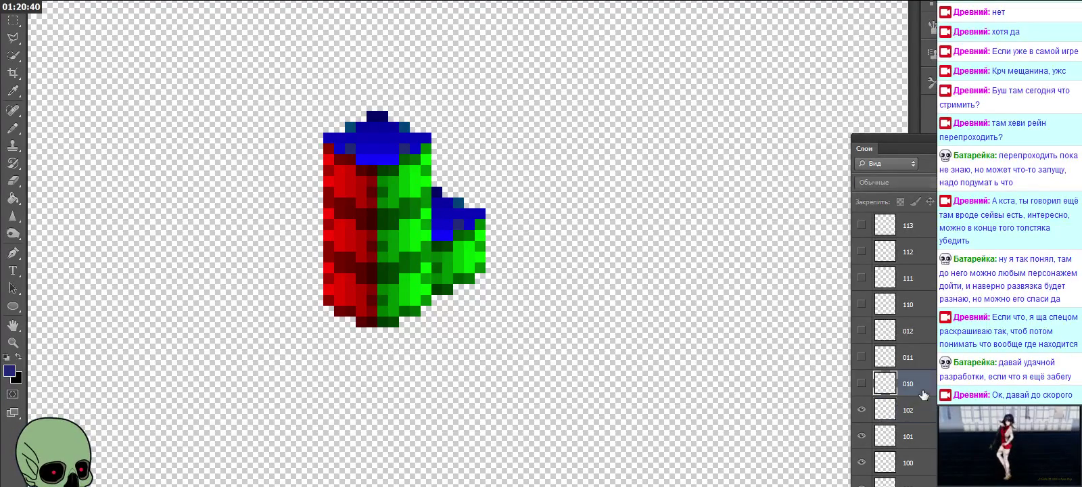
# Step: Show layers 011 and 012, select 010–012 together, and delete all three
pyautogui.click(861, 384)
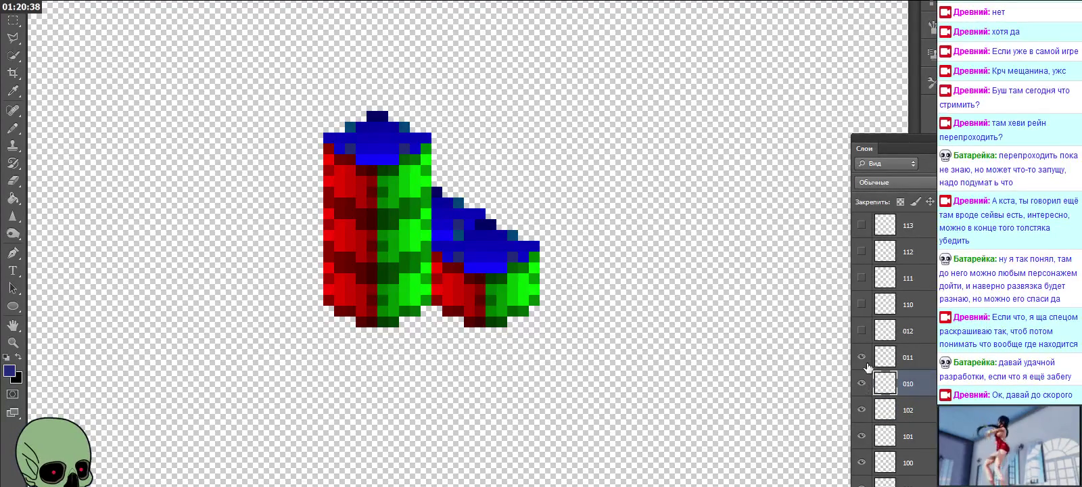
pyautogui.click(862, 357)
pyautogui.click(862, 330)
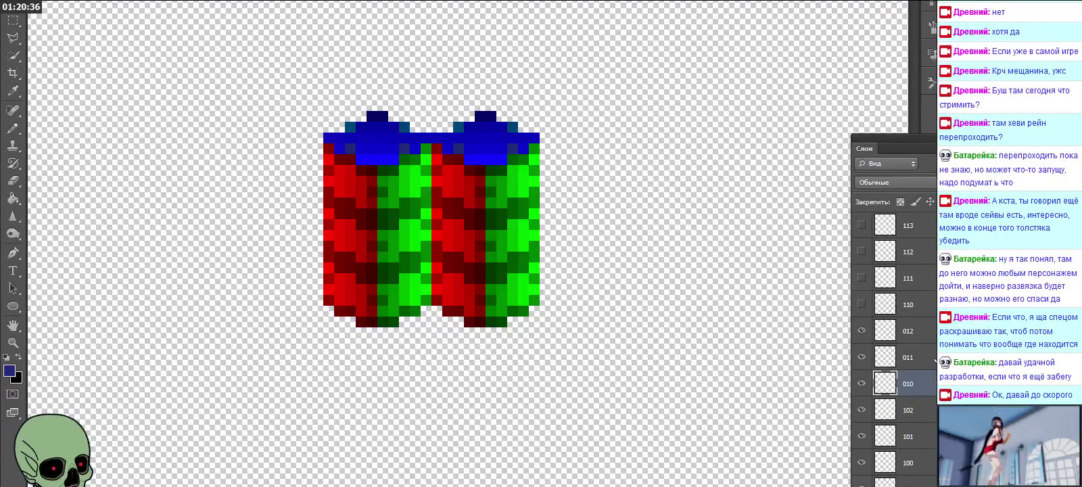
pyautogui.keyDown('shift'); pyautogui.click(906, 357); pyautogui.keyUp('shift')
pyautogui.keyDown('shift'); pyautogui.click(906, 331); pyautogui.keyUp('shift')
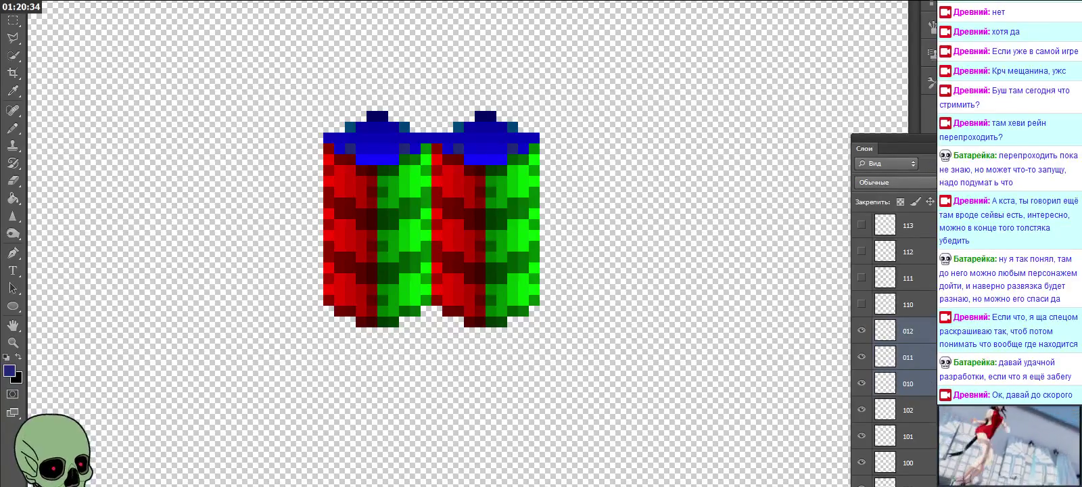
pyautogui.press('Delete')
pyautogui.click(520, 163)
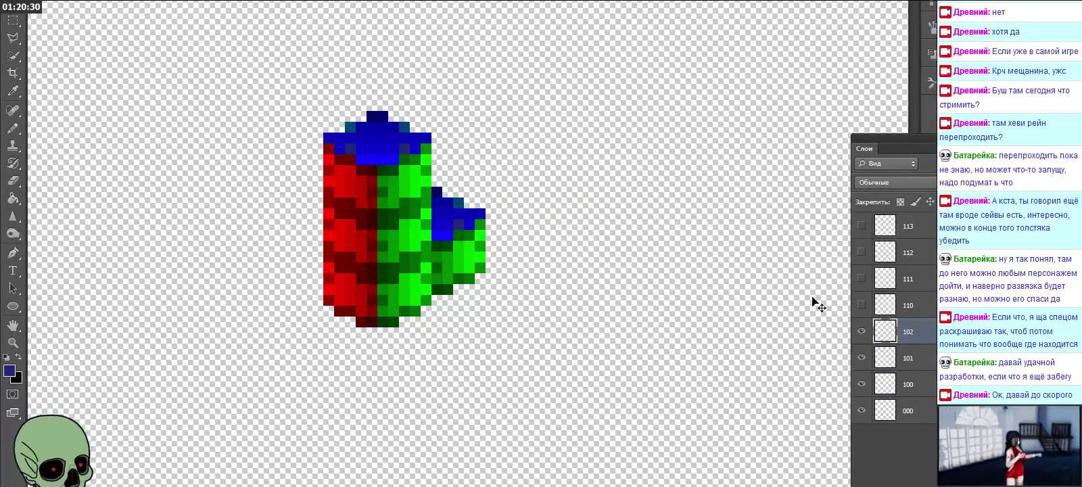
# Step: Briefly show layers 110–113 to inspect them, then hide them all again
pyautogui.click(906, 305)
pyautogui.click(862, 305)
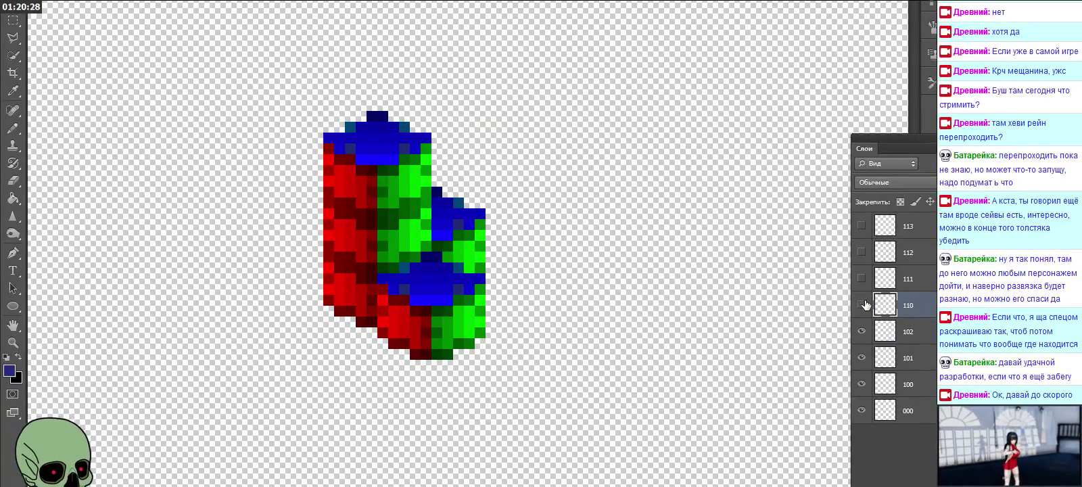
pyautogui.click(861, 304)
pyautogui.click(861, 277)
pyautogui.click(862, 251)
pyautogui.click(862, 225)
pyautogui.click(861, 226)
pyautogui.click(862, 252)
pyautogui.click(862, 278)
pyautogui.click(862, 304)
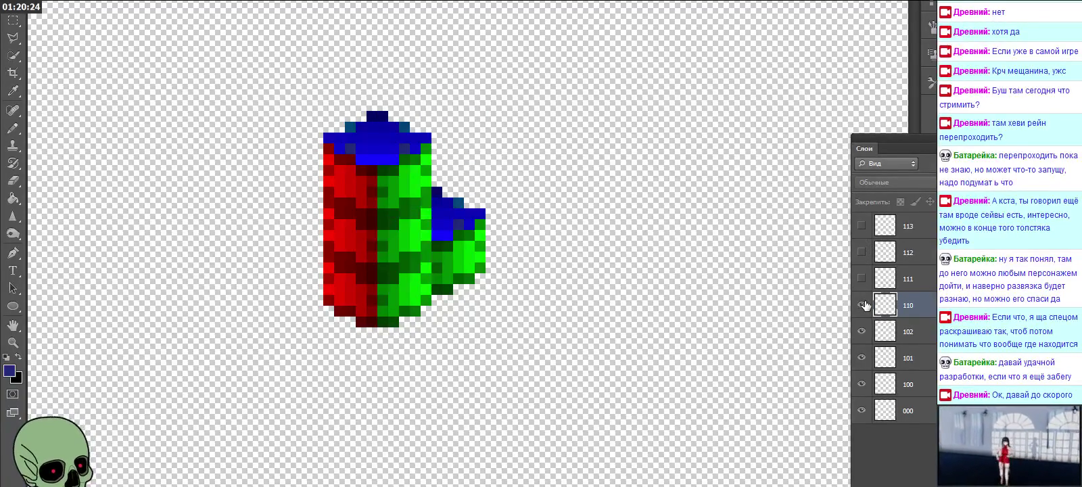
pyautogui.click(862, 304)
# Step: Hide layers 100, 101 and 102, leaving only base cube 000 visible
pyautogui.click(861, 384)
pyautogui.click(861, 357)
pyautogui.click(862, 330)
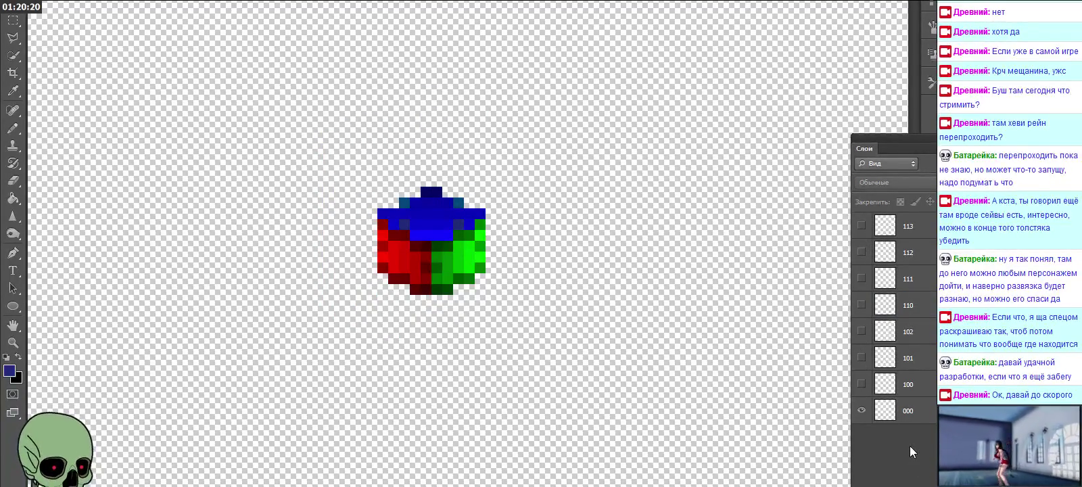
# Step: Dismiss the Move tool error and paste a copy of the cube as a new layer
pyautogui.click(664, 347)
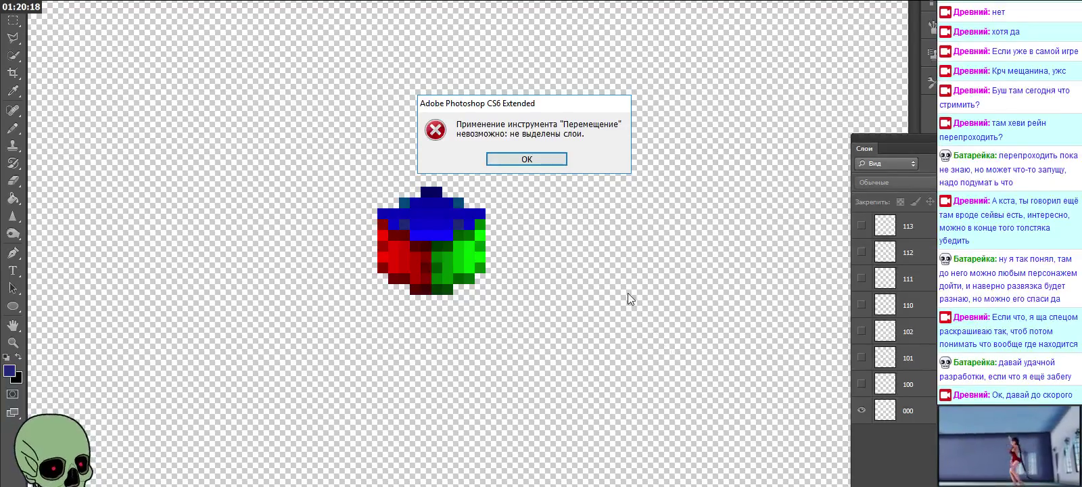
pyautogui.click(551, 160)
pyautogui.hotkey('ctrl', 'v')
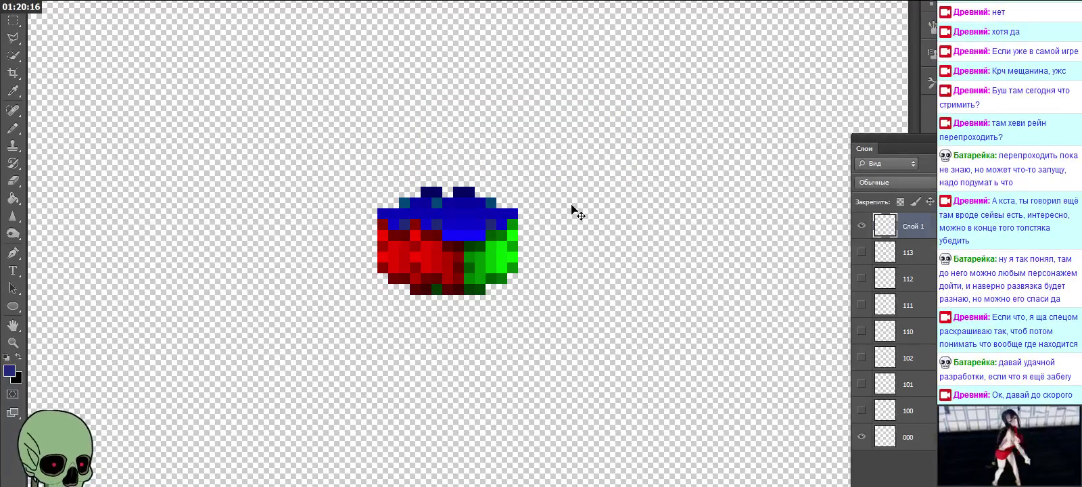
# Step: Set the pasted cube onto cube 000, order its layer above 000, and name it 001
pyautogui.moveTo(495, 243); pyautogui.dragTo(461, 184)
pyautogui.moveTo(910, 229); pyautogui.dragTo(920, 413)
pyautogui.doubleClick(913, 411)
pyautogui.write('001')
pyautogui.press('Return')
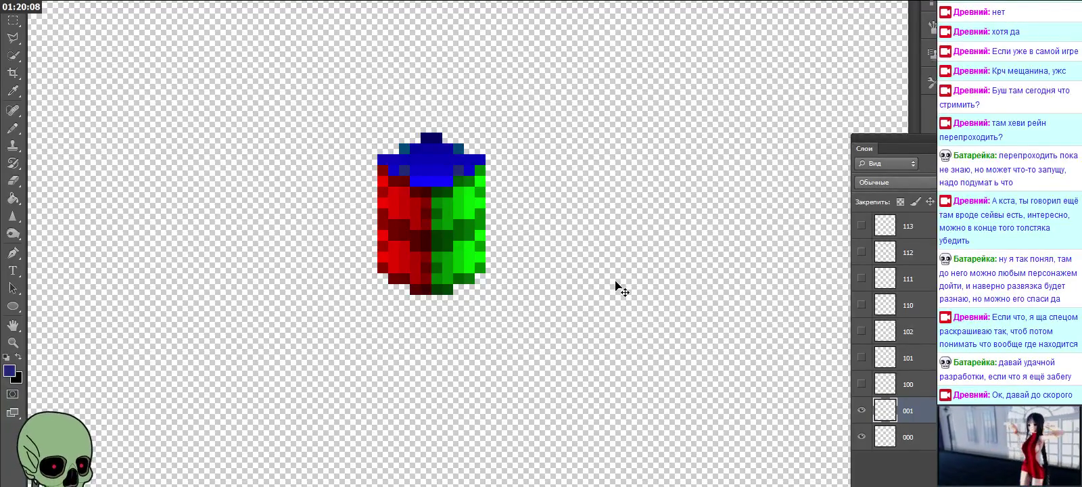
# Step: Paste another cube copy, raise it onto the stack, and name its layer 002
pyautogui.hotkey('ctrl', 'v')
pyautogui.moveTo(438, 246)
pyautogui.mouseDown()
pyautogui.moveTo(416, 128)
pyautogui.moveTo(405, 139)
pyautogui.mouseUp()
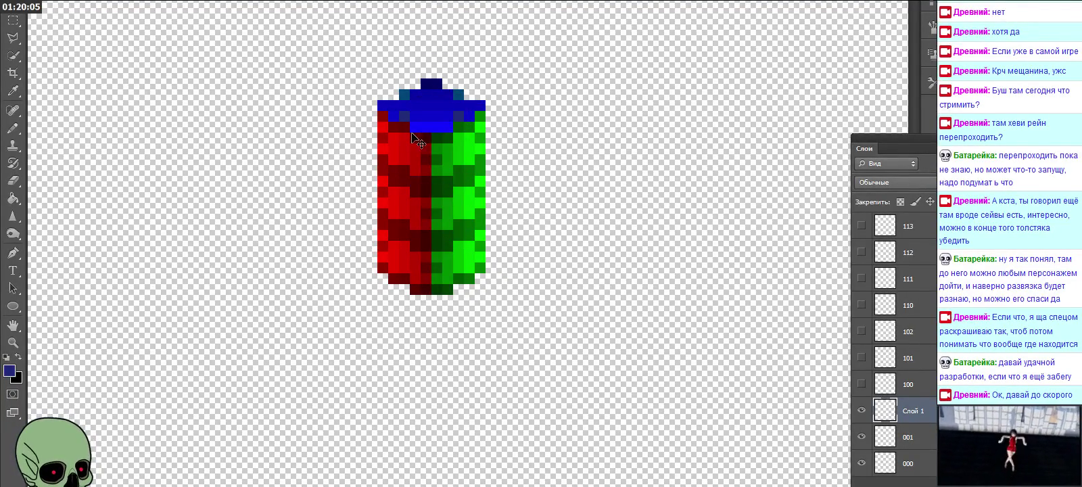
pyautogui.doubleClick(911, 414)
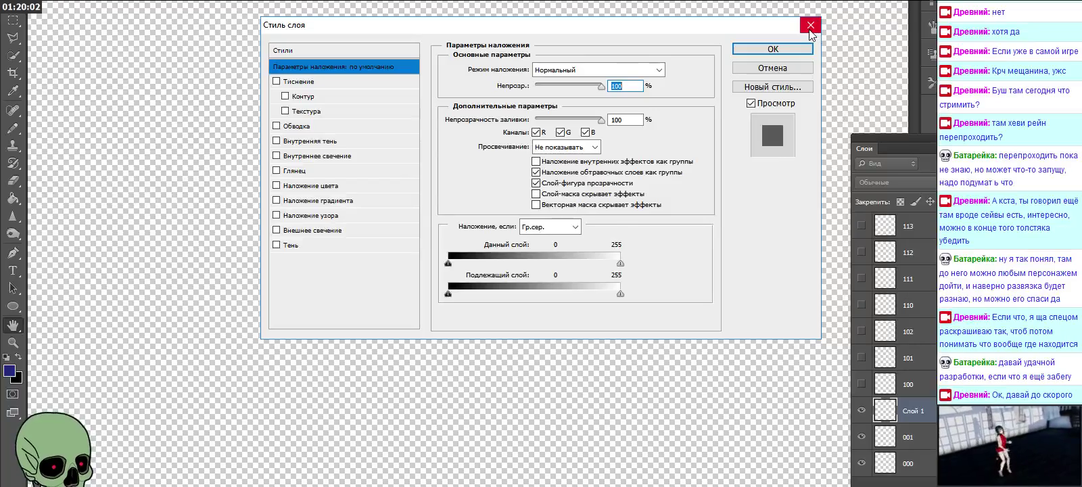
pyautogui.press('Escape')
pyautogui.write('002')
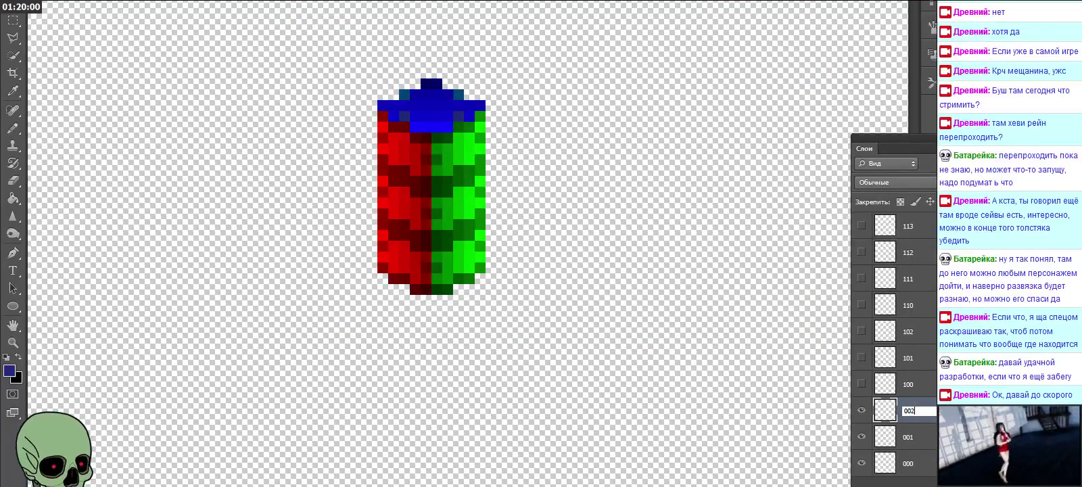
pyautogui.press('Return')
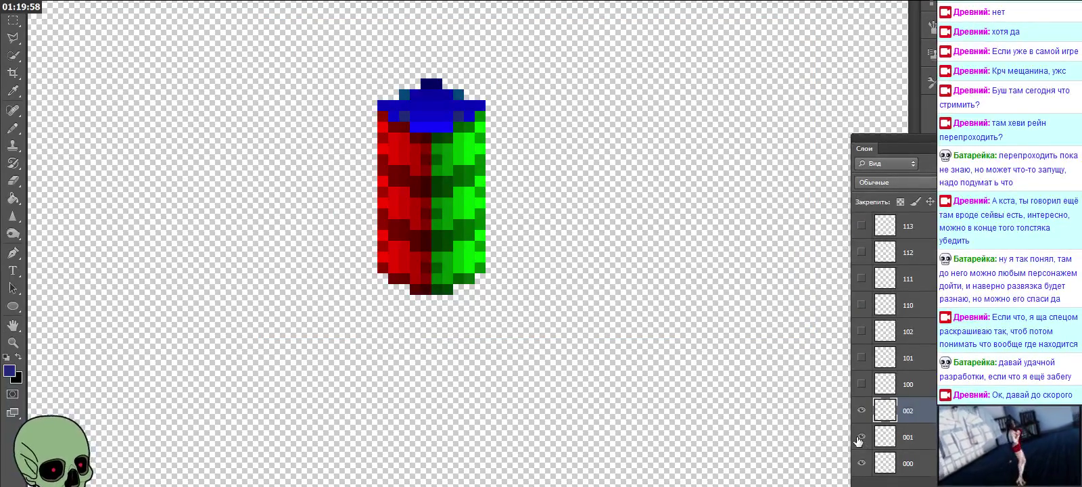
# Step: Toggle layers 001 and 002 on and off repeatedly to compare the stacked cubes
pyautogui.click(858, 441)
pyautogui.click(861, 411)
pyautogui.click(860, 410)
pyautogui.click(861, 410)
pyautogui.click(861, 410)
pyautogui.click(861, 411)
pyautogui.click(861, 411)
pyautogui.click(861, 436)
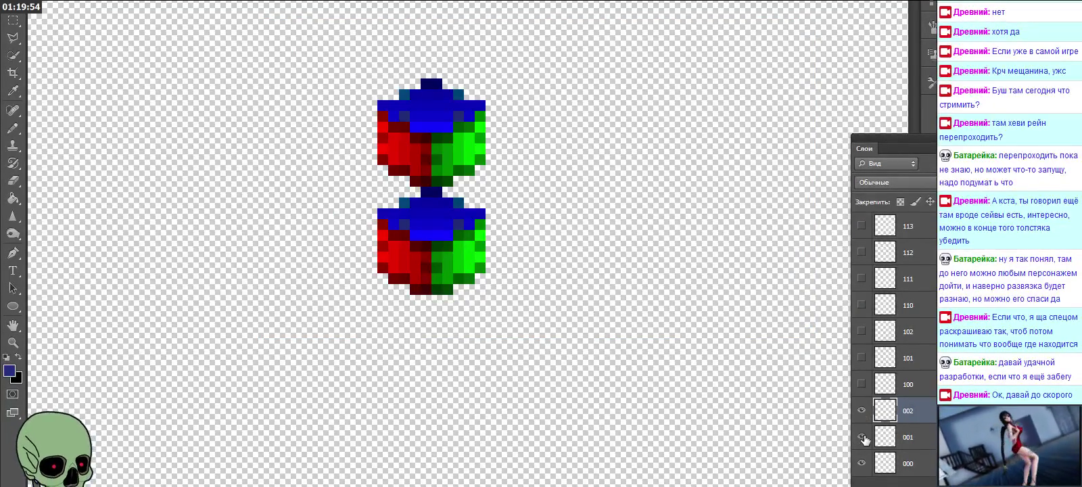
pyautogui.click(862, 438)
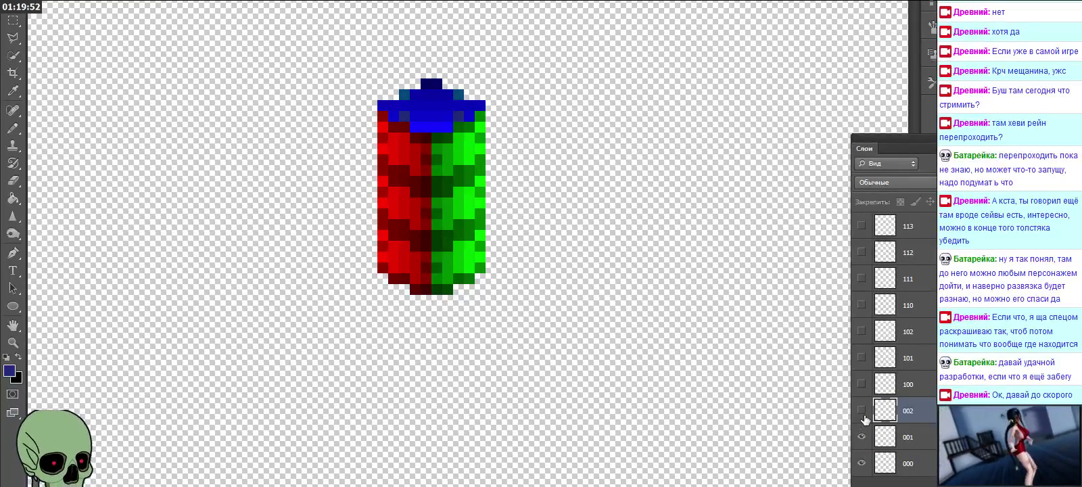
pyautogui.click(862, 411)
pyautogui.click(861, 410)
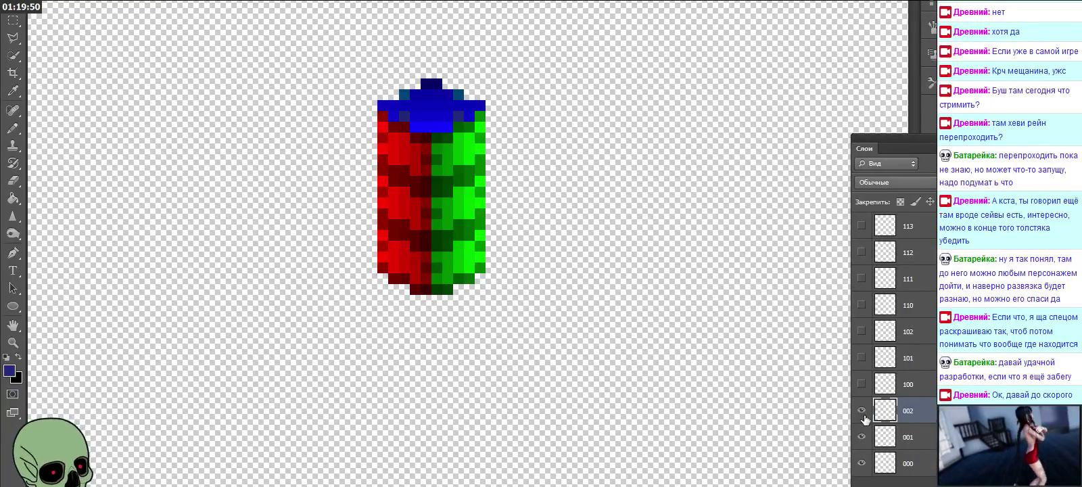
pyautogui.click(861, 411)
pyautogui.click(861, 437)
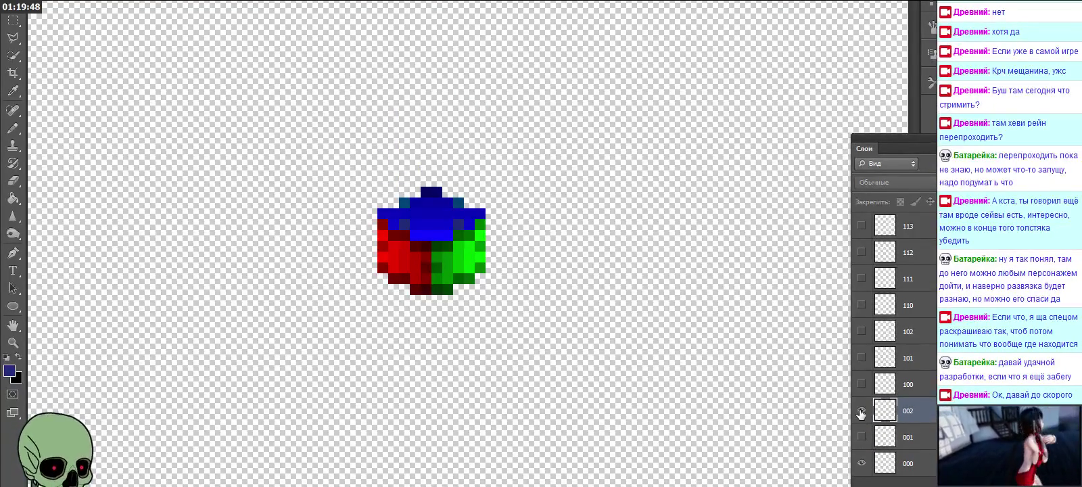
pyautogui.click(861, 411)
pyautogui.click(861, 411)
pyautogui.click(861, 411)
pyautogui.click(861, 411)
pyautogui.click(861, 411)
pyautogui.click(861, 436)
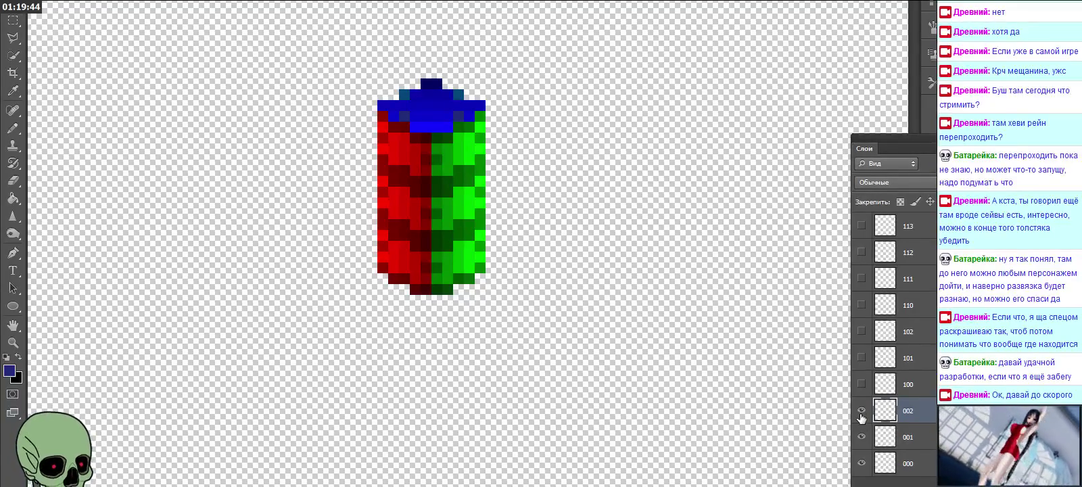
# Step: Delete layer 002, hide layer 001, and show cube layers 100 and 110
pyautogui.click(926, 479)
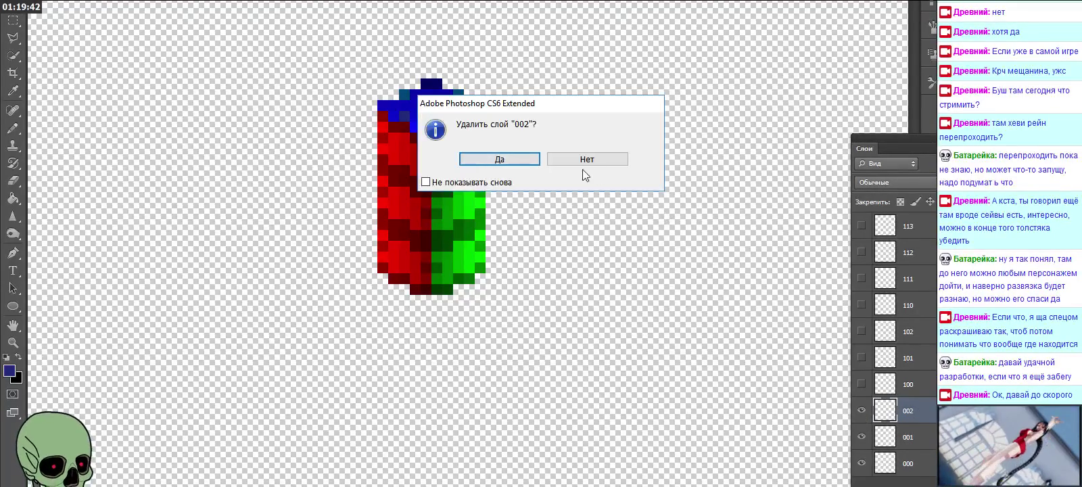
pyautogui.click(517, 159)
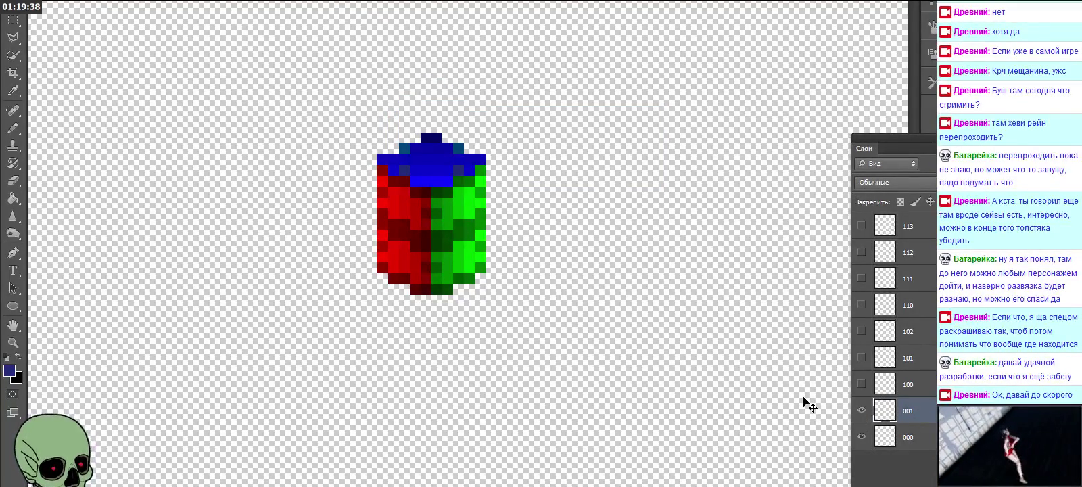
pyautogui.click(861, 411)
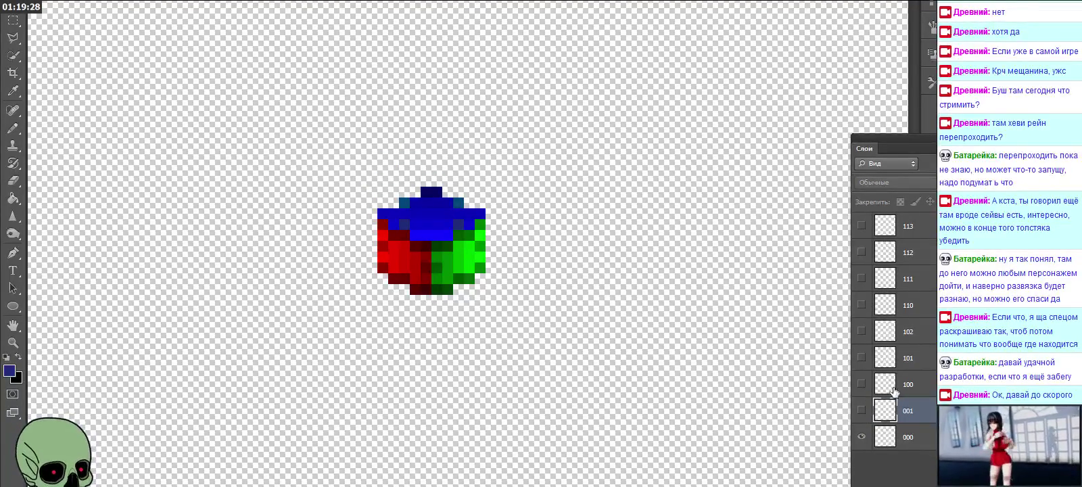
pyautogui.click(934, 391)
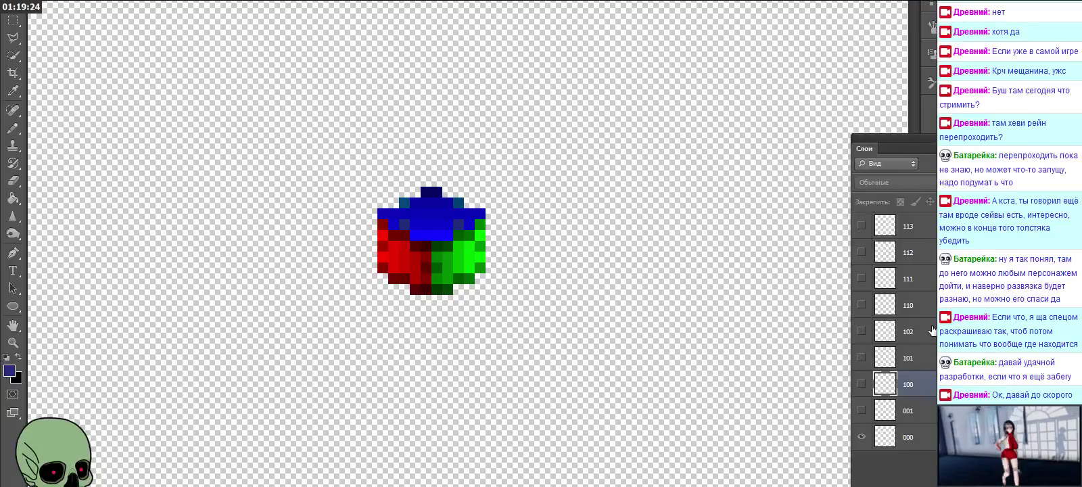
pyautogui.click(861, 383)
pyautogui.click(862, 305)
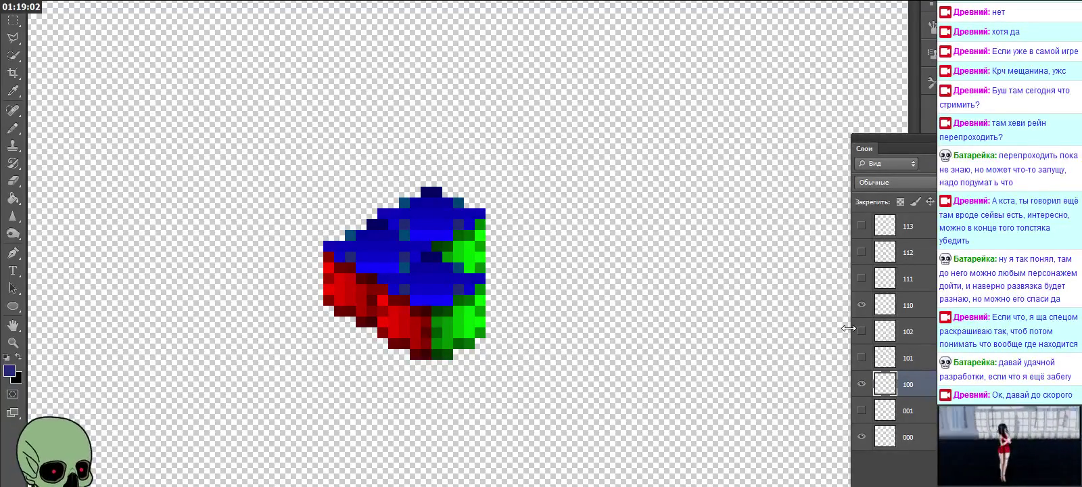
# Step: Raise the cube, copy it with Ctrl+J to a layer above 110, and fit it onto the block
pyautogui.moveTo(592, 268); pyautogui.dragTo(495, 126)
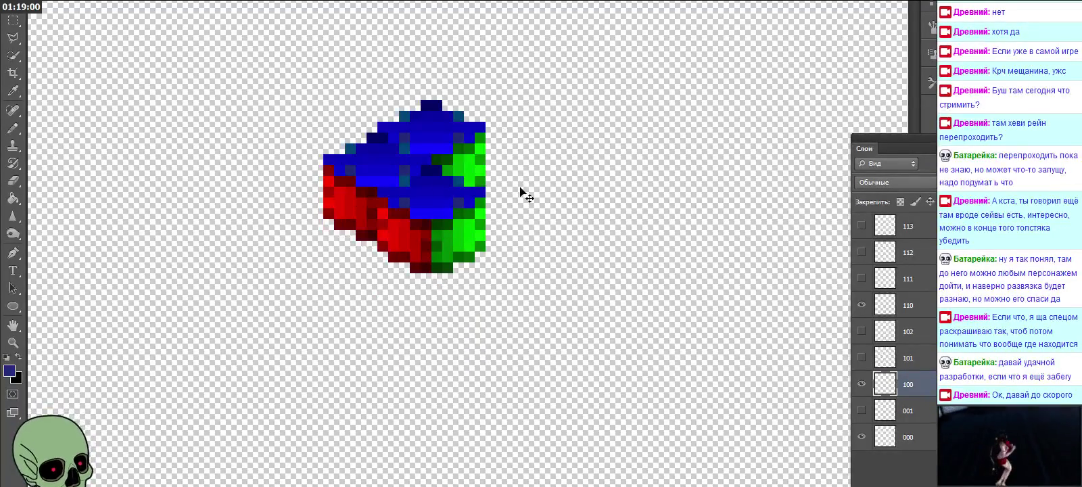
pyautogui.hotkey('ctrl', 'j')
pyautogui.moveTo(534, 220)
pyautogui.mouseDown()
pyautogui.moveTo(500, 267)
pyautogui.moveTo(446, 298)
pyautogui.mouseUp()
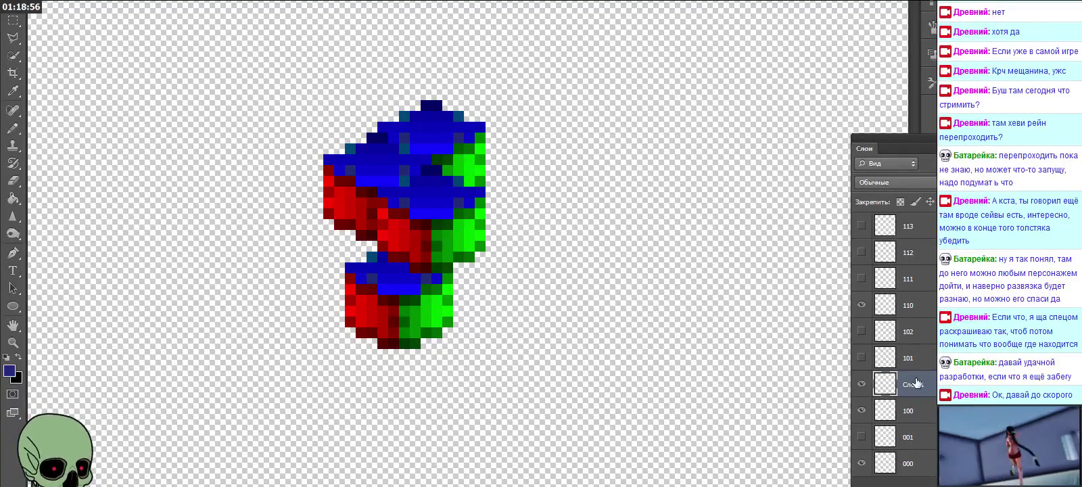
pyautogui.moveTo(917, 384); pyautogui.dragTo(910, 299)
pyautogui.moveTo(416, 302); pyautogui.dragTo(399, 271)
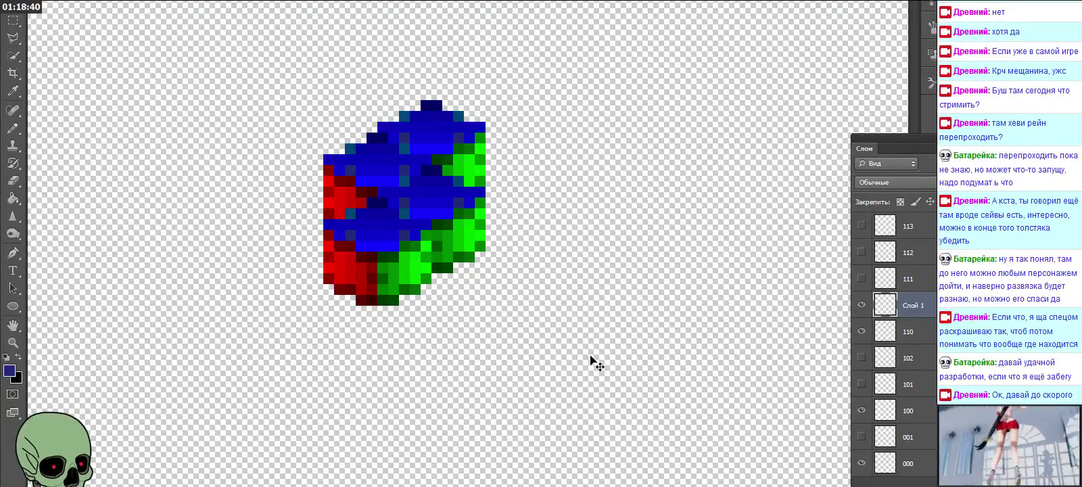
# Step: Name the new cube layer 210 and move it to the top of the stack
pyautogui.doubleClick(914, 306)
pyautogui.write('210')
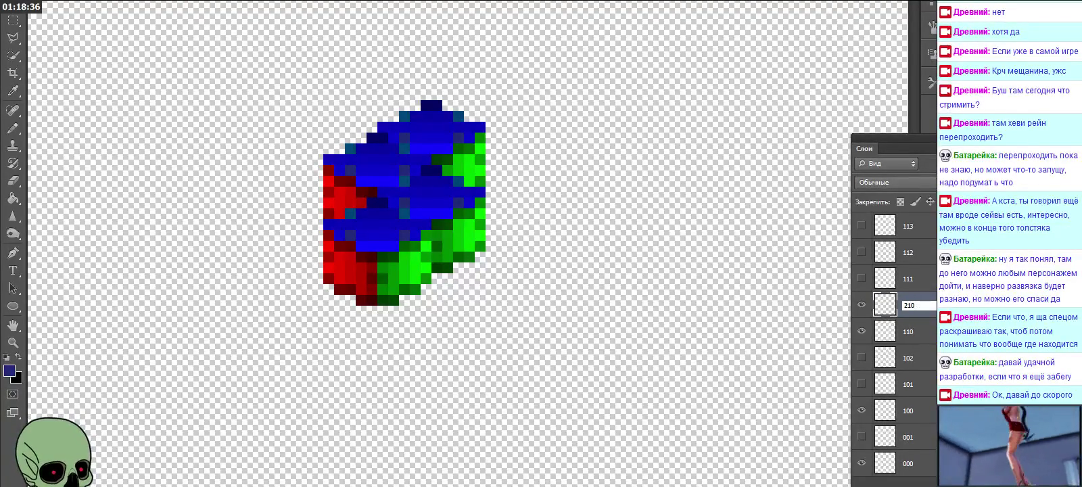
pyautogui.press('Return')
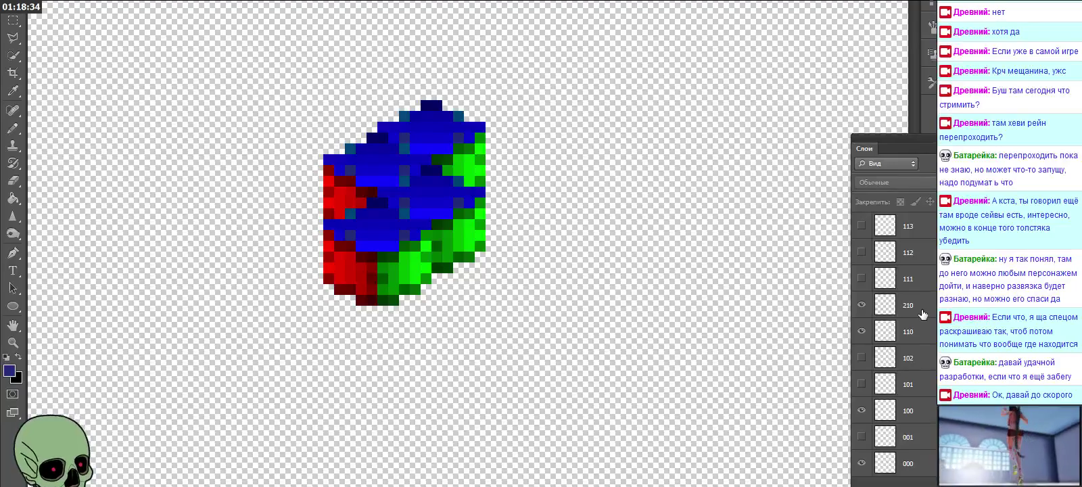
pyautogui.moveTo(923, 313); pyautogui.dragTo(894, 215)
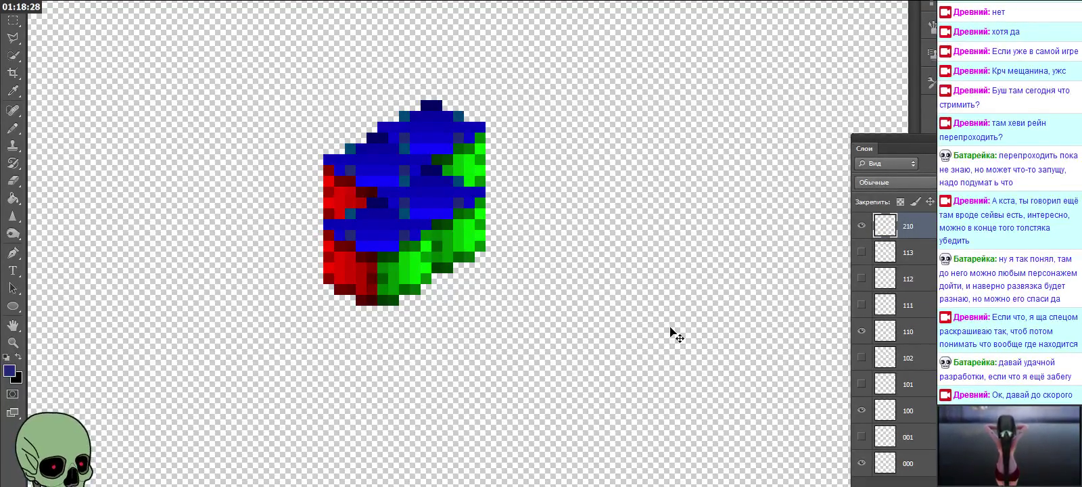
# Step: Paste a cube copy, nudge it into place, and name its layer 220
pyautogui.hotkey('ctrl', 'v')
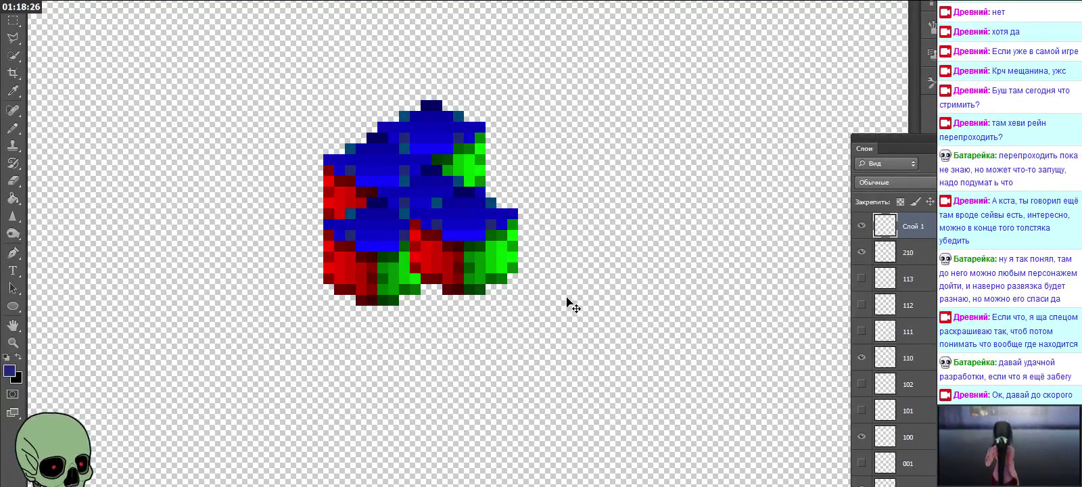
pyautogui.moveTo(507, 252); pyautogui.dragTo(468, 308)
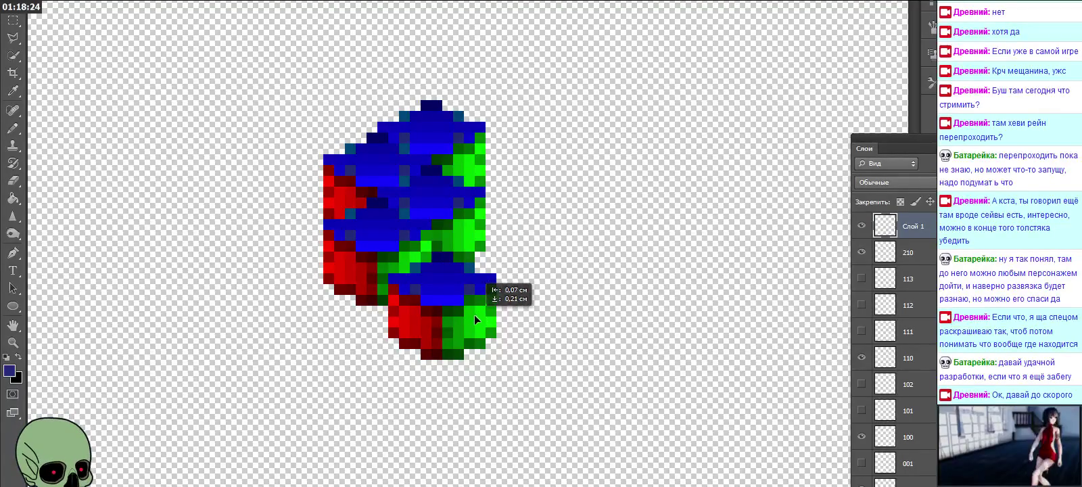
pyautogui.moveTo(468, 307); pyautogui.dragTo(461, 296)
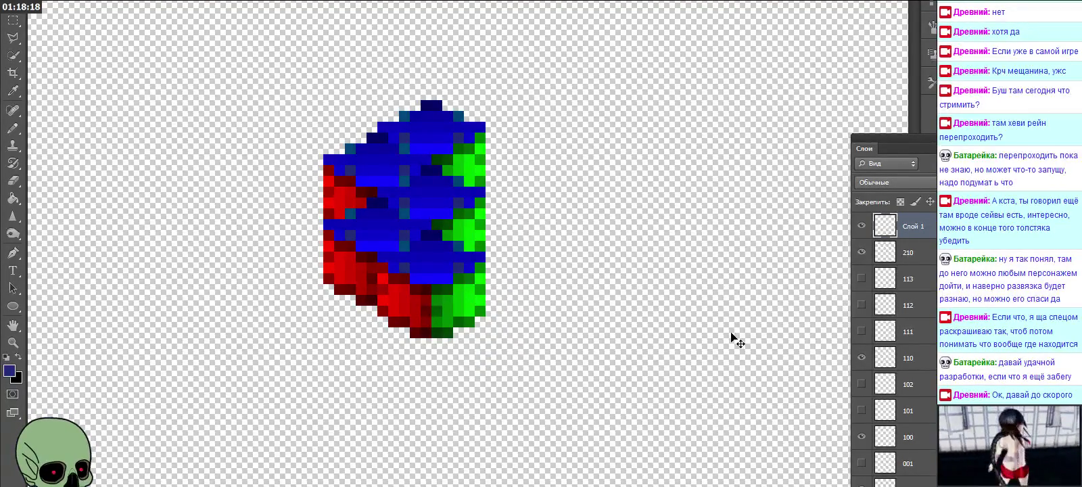
pyautogui.doubleClick(918, 229)
pyautogui.write('220')
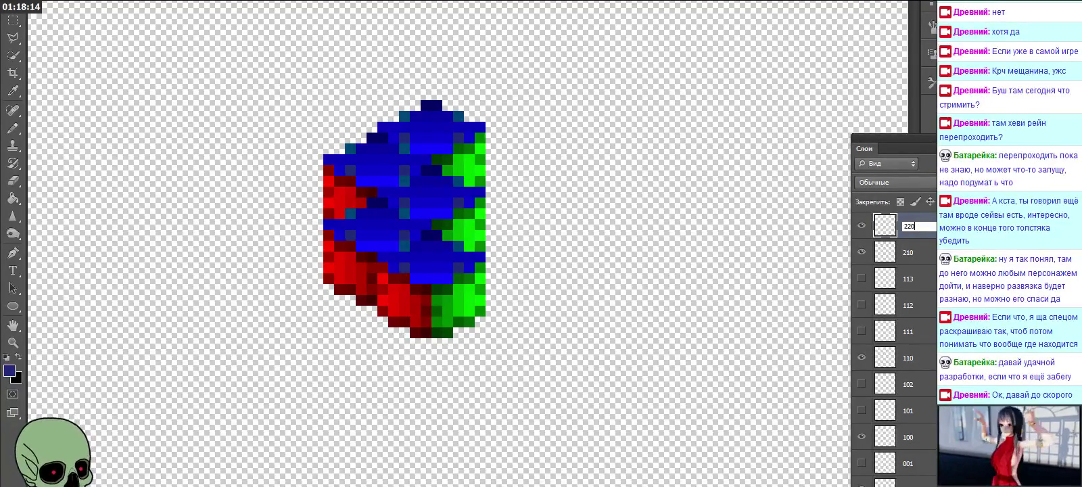
pyautogui.click(932, 436)
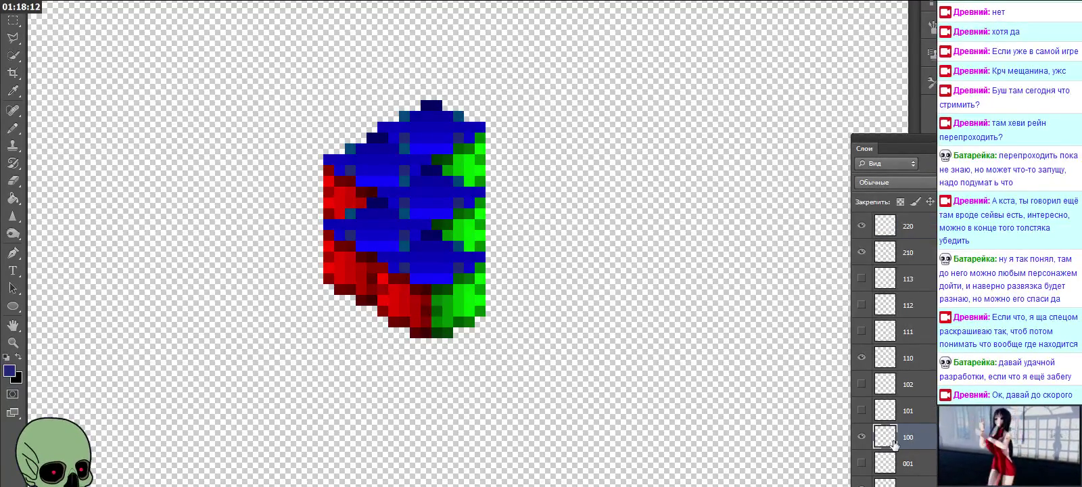
# Step: Hide layers 100, 110, 220 and the base cube, then paste a copy stacked above cube 210
pyautogui.click(862, 438)
pyautogui.click(861, 358)
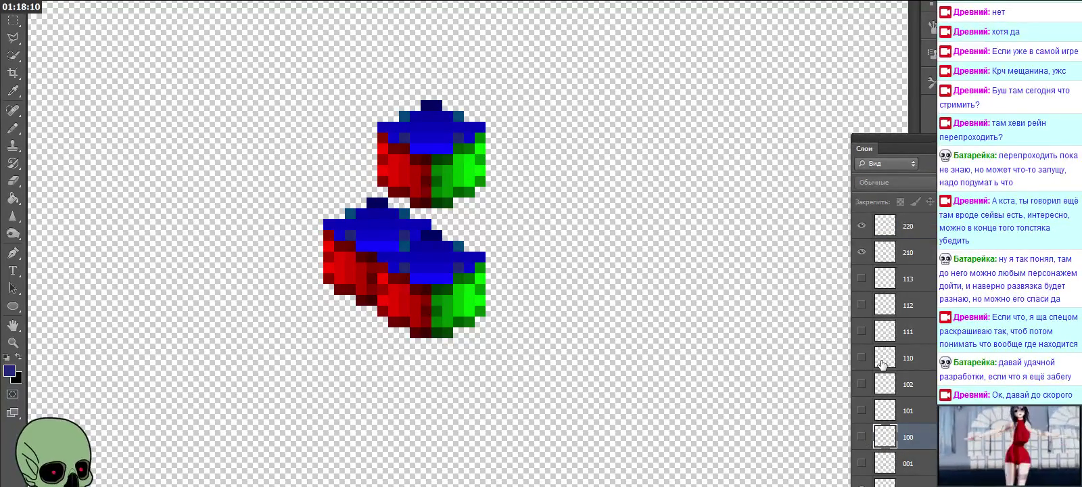
pyautogui.click(862, 226)
pyautogui.click(912, 255)
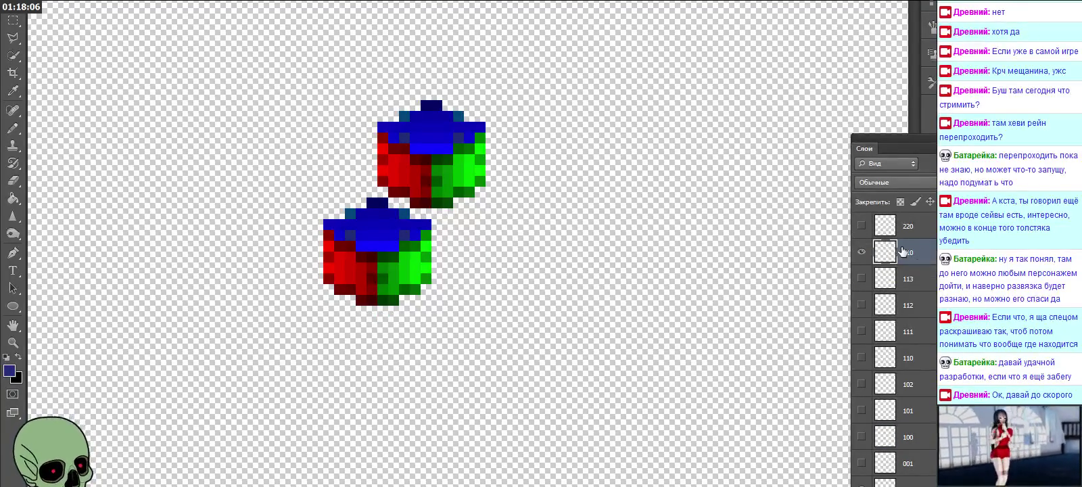
pyautogui.click(861, 484)
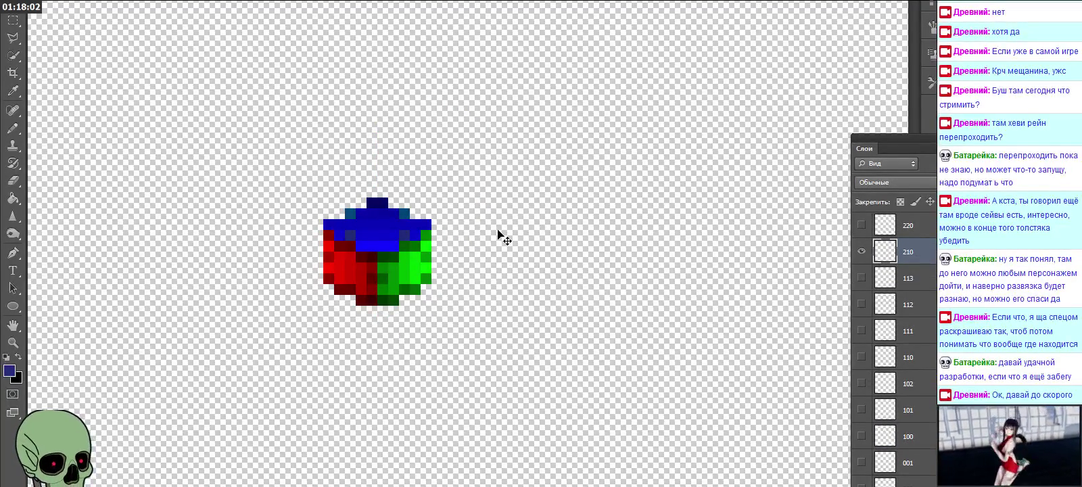
pyautogui.hotkey('ctrl', 'v')
pyautogui.moveTo(498, 232); pyautogui.dragTo(386, 190)
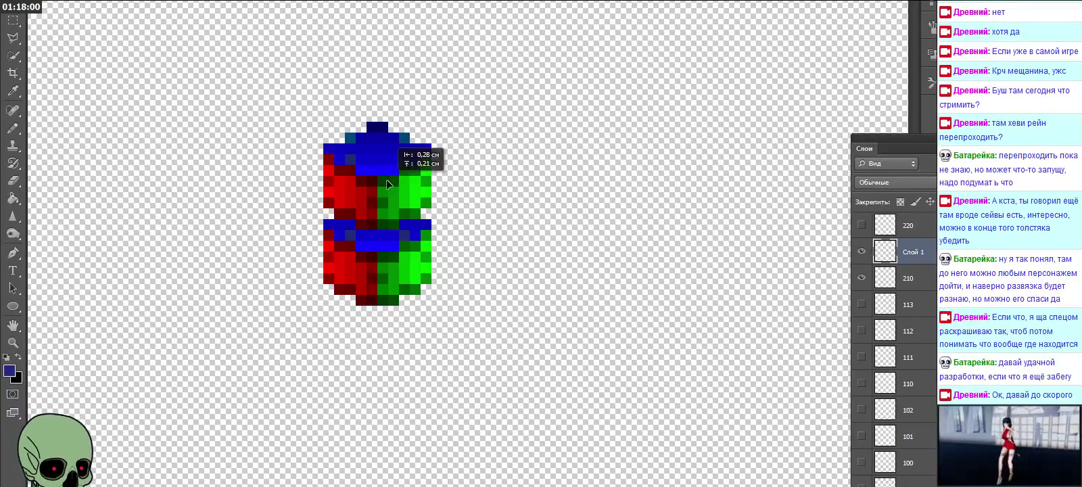
# Step: Paste three more cube copies and place each on top of the stack, forming a red-green-blue pillar
pyautogui.press('Down')
pyautogui.hotkey('ctrl', 'v')
pyautogui.moveTo(460, 249); pyautogui.dragTo(373, 150)
pyautogui.hotkey('ctrl', 'v')
pyautogui.moveTo(410, 191); pyautogui.dragTo(376, 100)
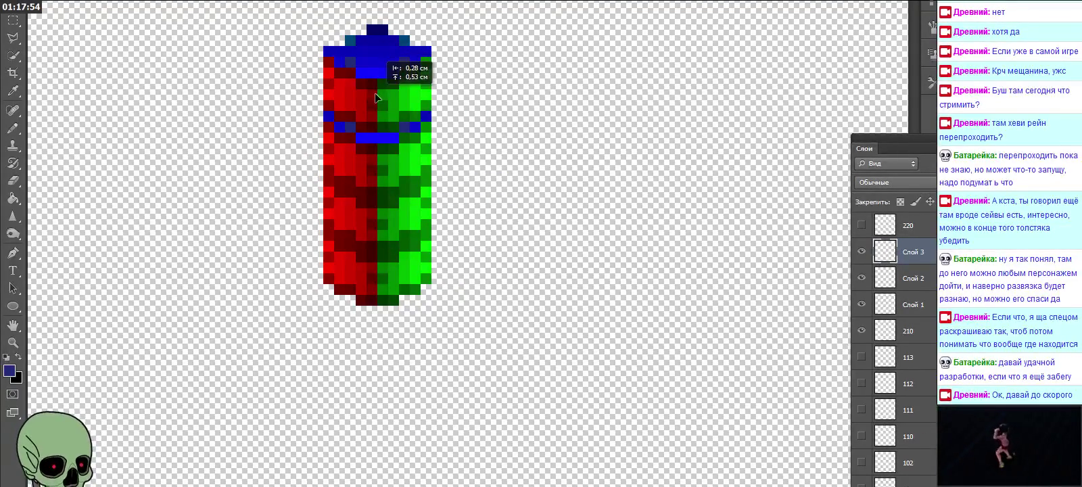
pyautogui.scroll(2, 449, 285)
pyautogui.hotkey('ctrl', 'v')
pyautogui.moveTo(448, 259); pyautogui.dragTo(362, 107)
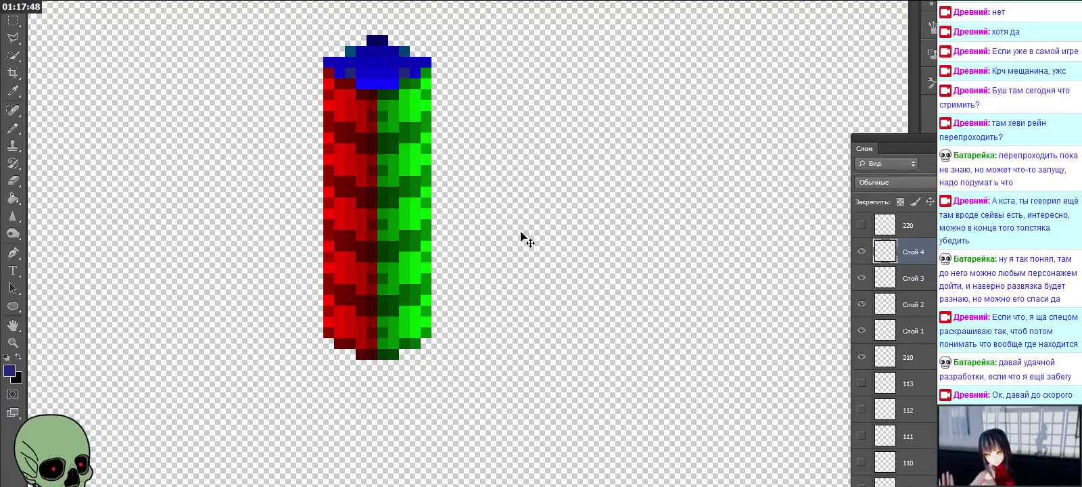
pyautogui.click(911, 332)
# Step: Rename the four Слой copy layers 211, 212, 213 and 214
pyautogui.press('h')
pyautogui.doubleClick(911, 331)
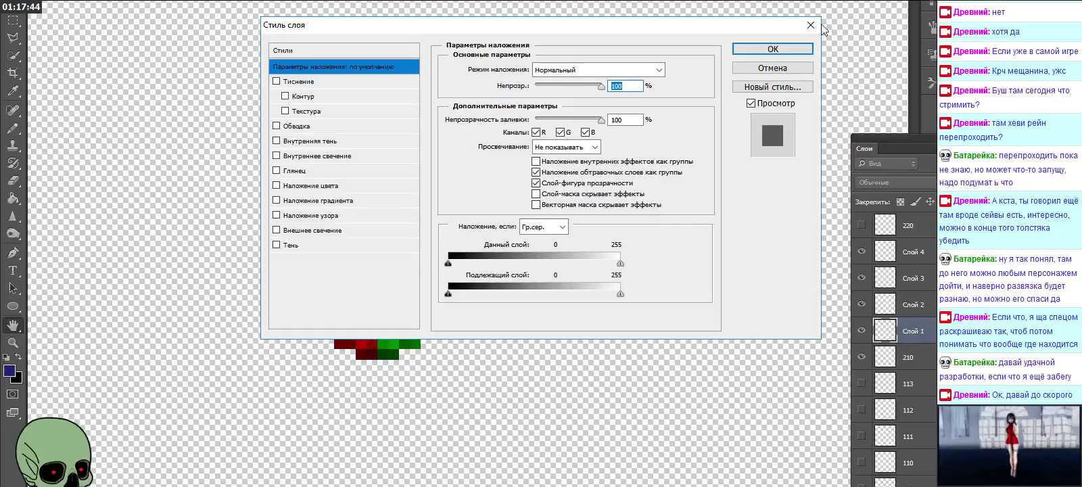
pyautogui.press('Escape')
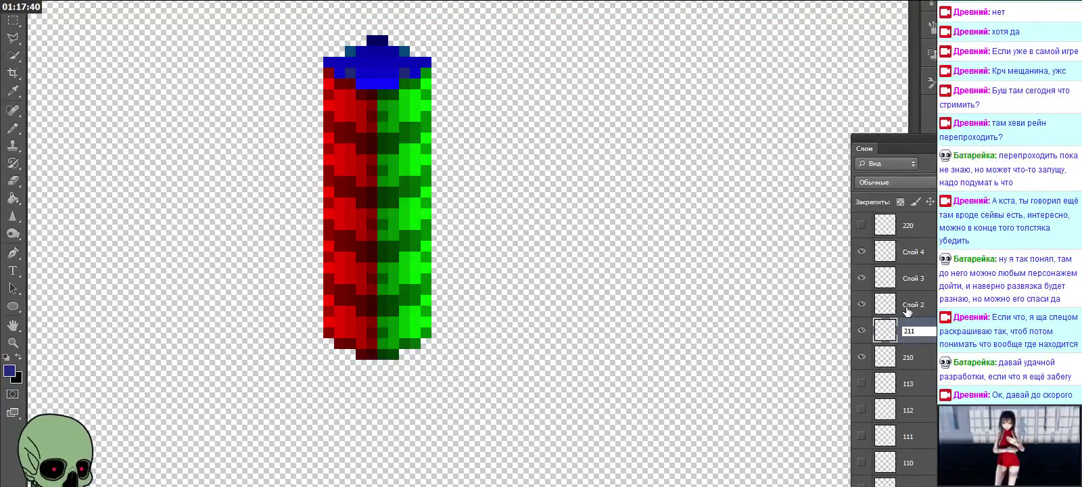
pyautogui.click(907, 308)
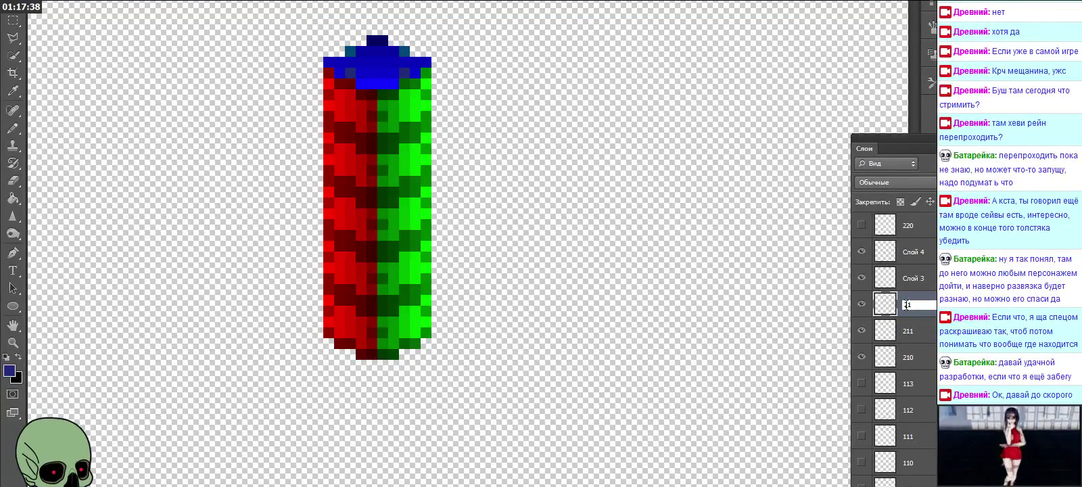
pyautogui.write('212')
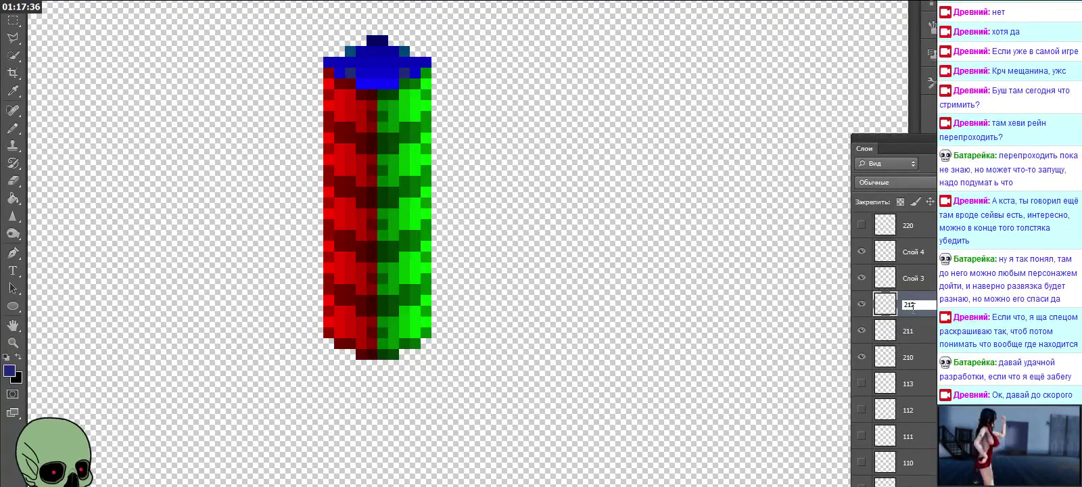
pyautogui.doubleClick(918, 279)
pyautogui.write('213')
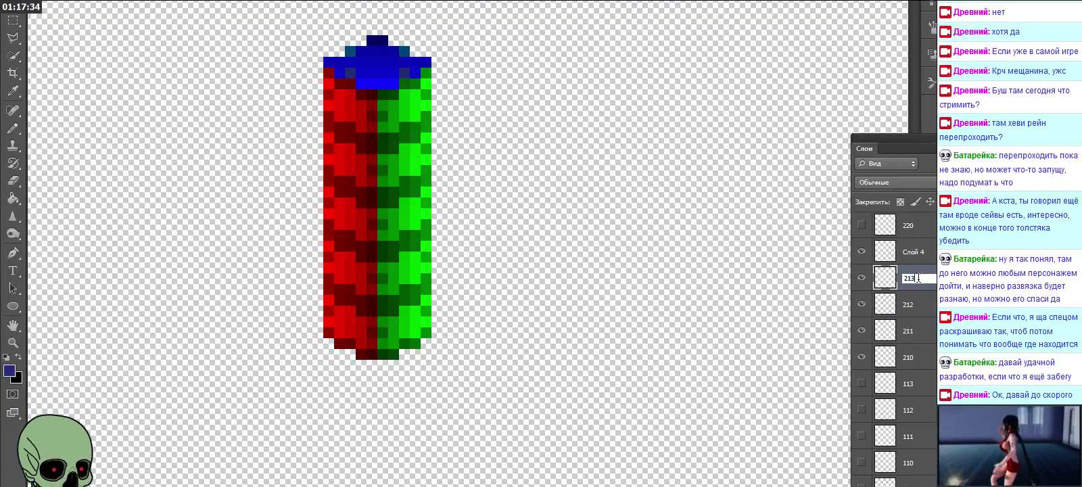
pyautogui.doubleClick(911, 252)
pyautogui.write('214')
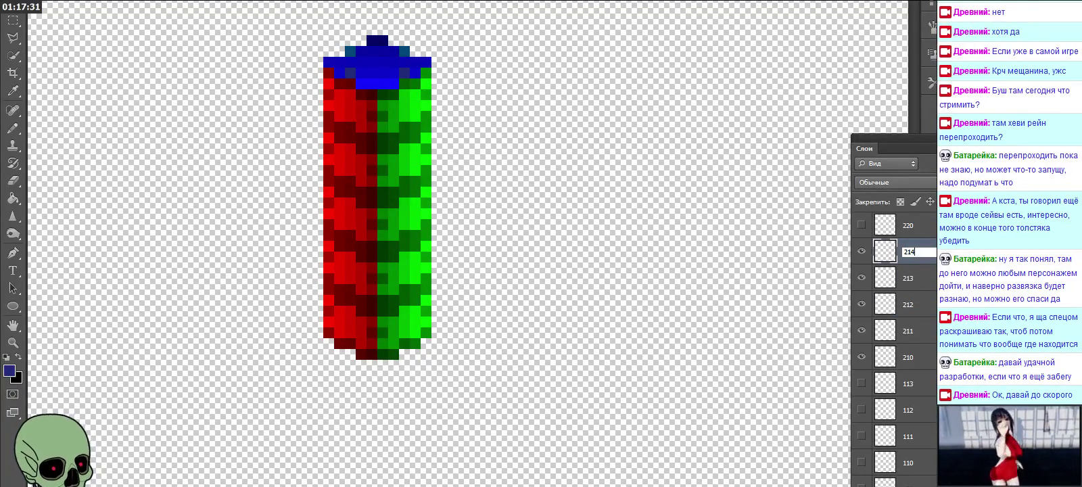
pyautogui.press('Return')
pyautogui.scroll(-2, 893, 338)
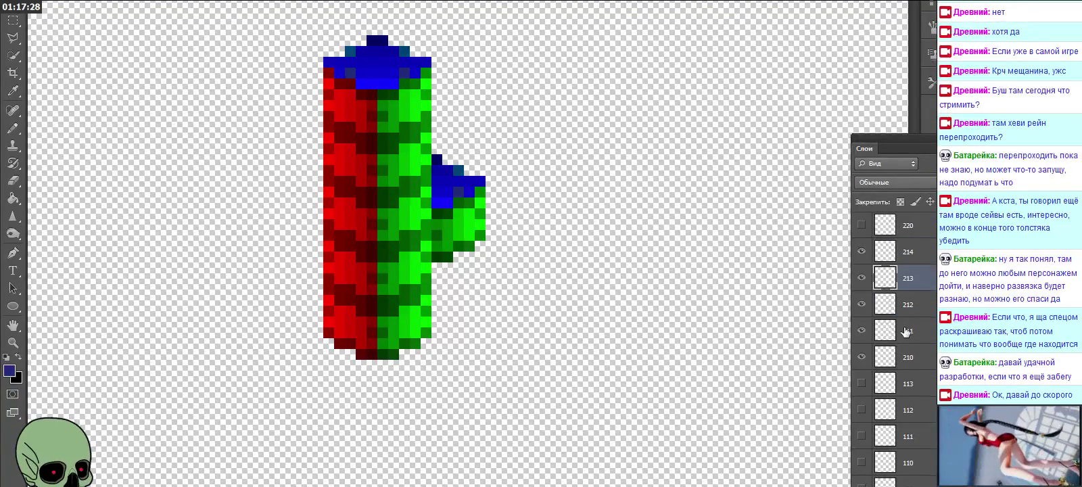
# Step: Toggle the visibility of cube layers 210 through 214 one by one to check each cube
pyautogui.click(862, 358)
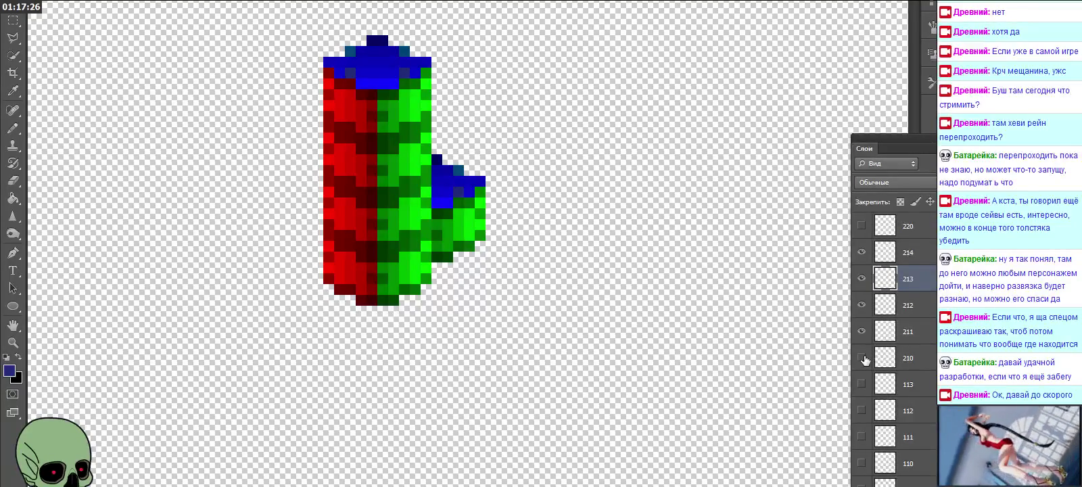
pyautogui.click(862, 358)
pyautogui.moveTo(864, 333)
pyautogui.mouseDown()
pyautogui.moveTo(862, 243)
pyautogui.moveTo(869, 336)
pyautogui.mouseUp()
pyautogui.click(862, 359)
pyautogui.click(861, 332)
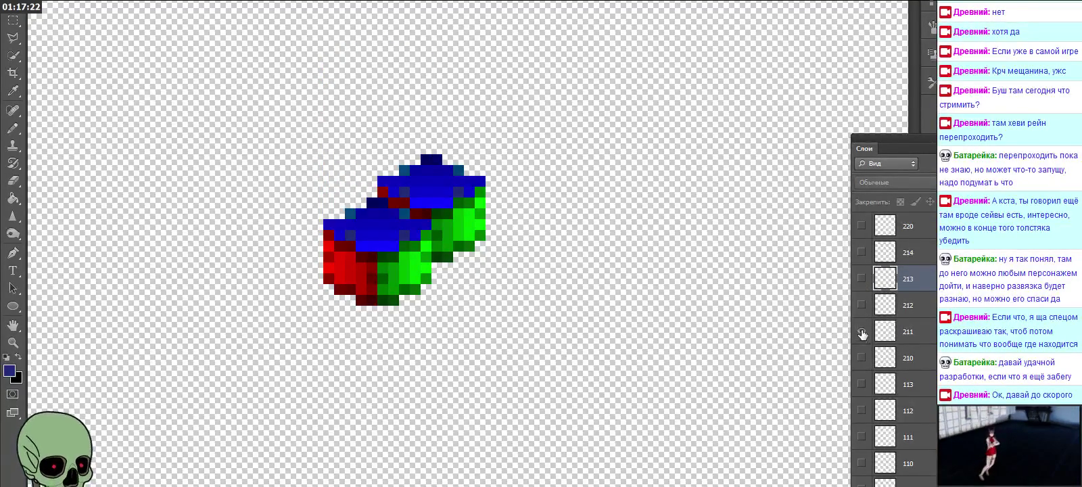
pyautogui.click(861, 331)
pyautogui.click(862, 308)
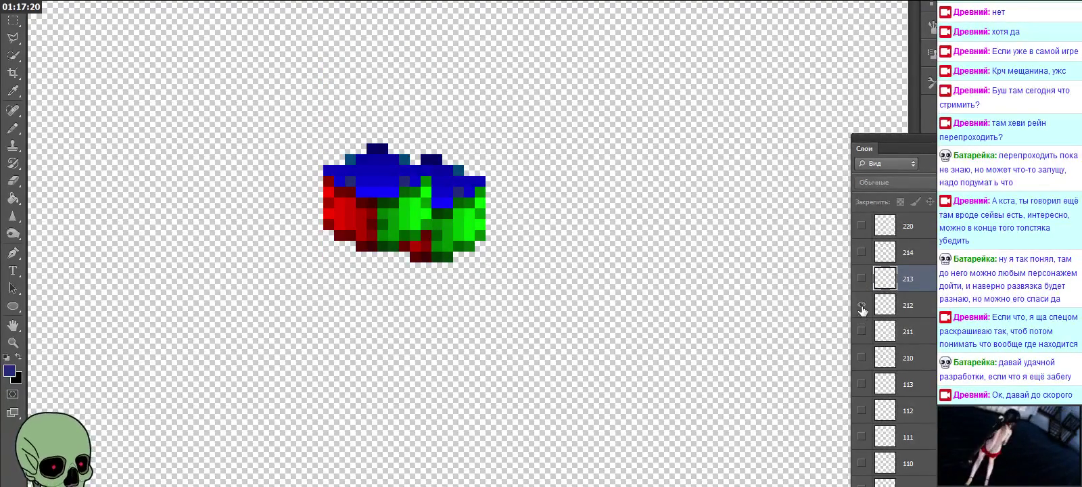
pyautogui.click(862, 308)
pyautogui.click(861, 225)
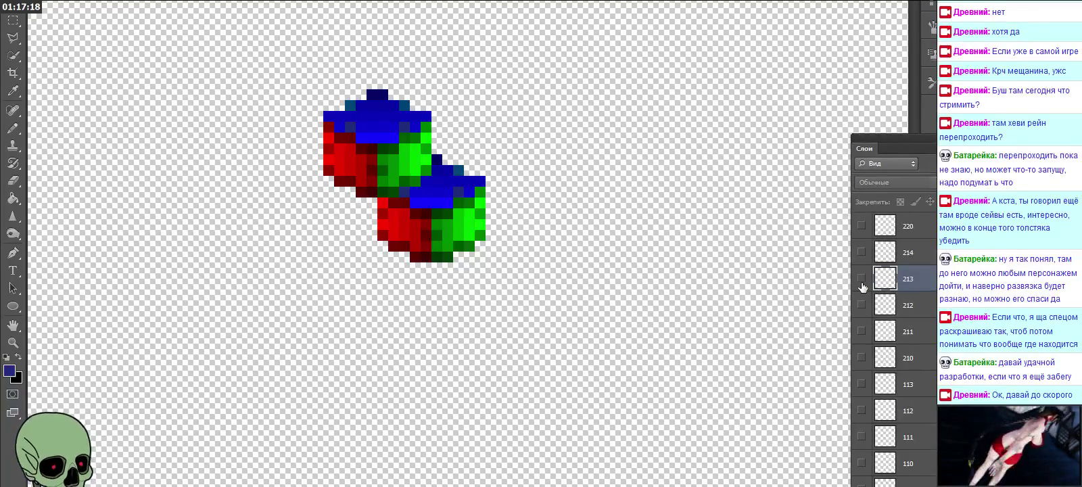
pyautogui.click(861, 225)
pyautogui.click(862, 252)
pyautogui.click(861, 253)
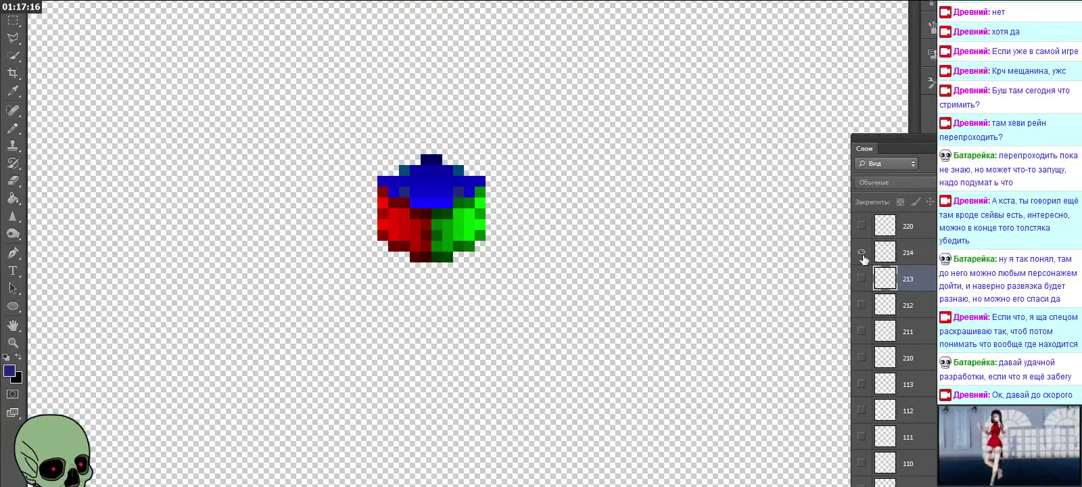
pyautogui.click(861, 252)
pyautogui.click(861, 253)
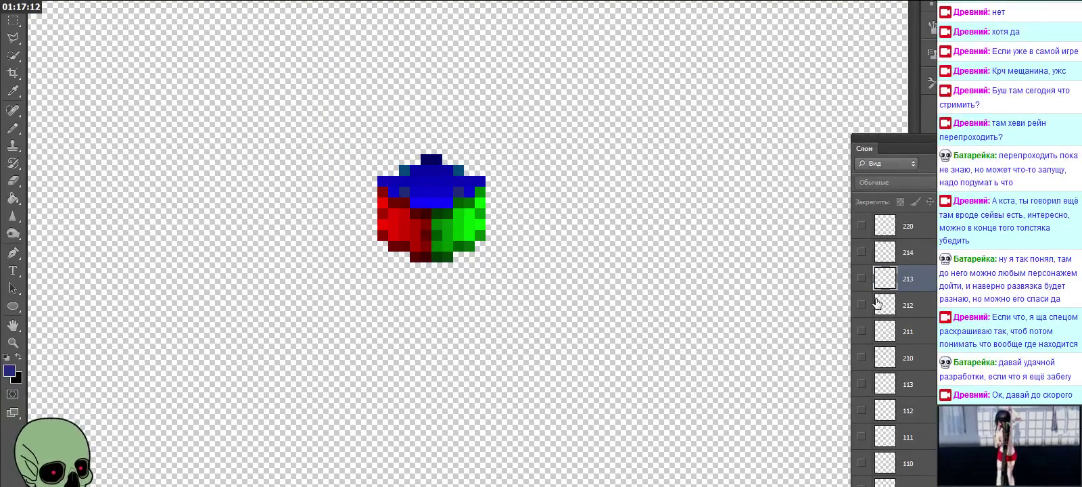
# Step: Show cubes 212 and 211 again, then select layers 210 and 214 together
pyautogui.click(862, 305)
pyautogui.click(861, 331)
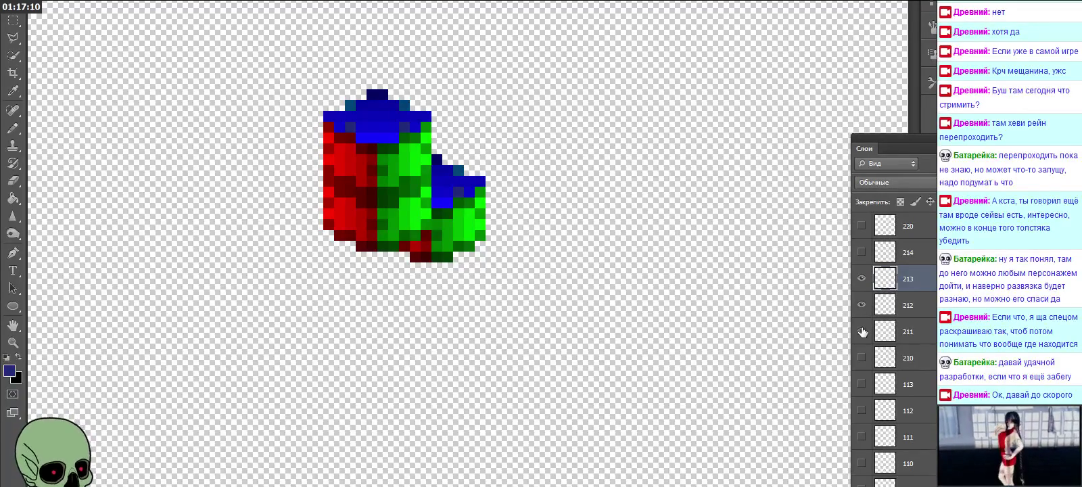
pyautogui.click(906, 358)
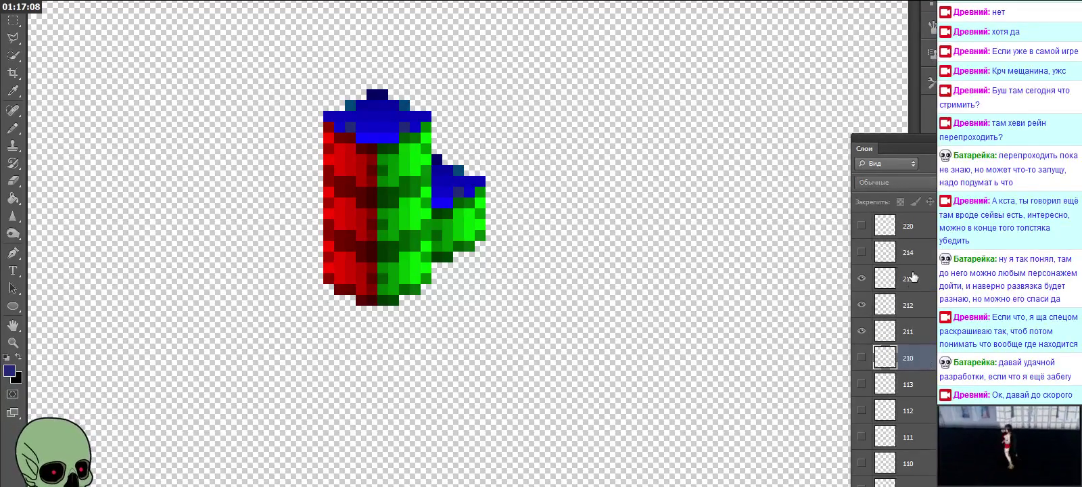
pyautogui.keyDown('ctrl'); pyautogui.click(914, 256); pyautogui.keyUp('ctrl')
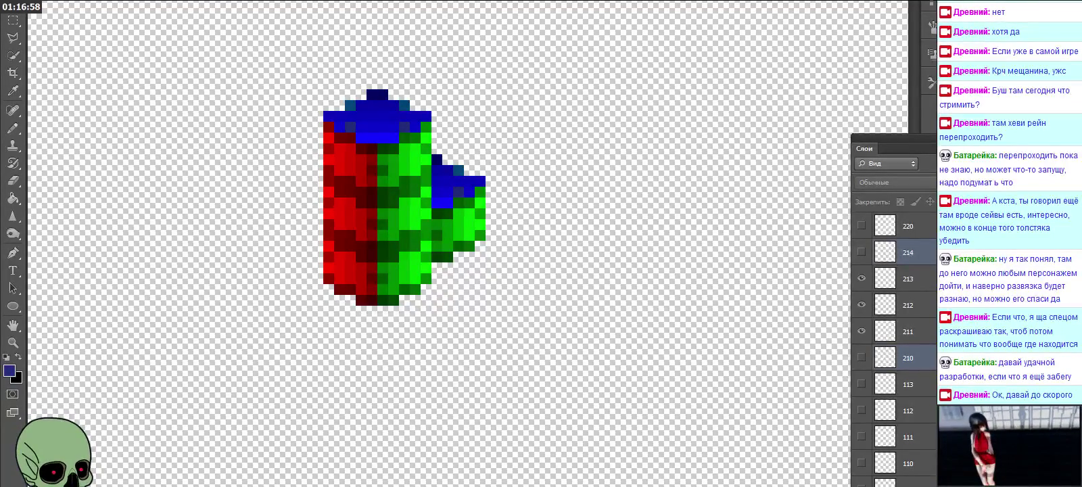
# Step: Cancel deleting layers 210 and 214, keeping them, and hide cubes 211–213
pyautogui.press('Delete')
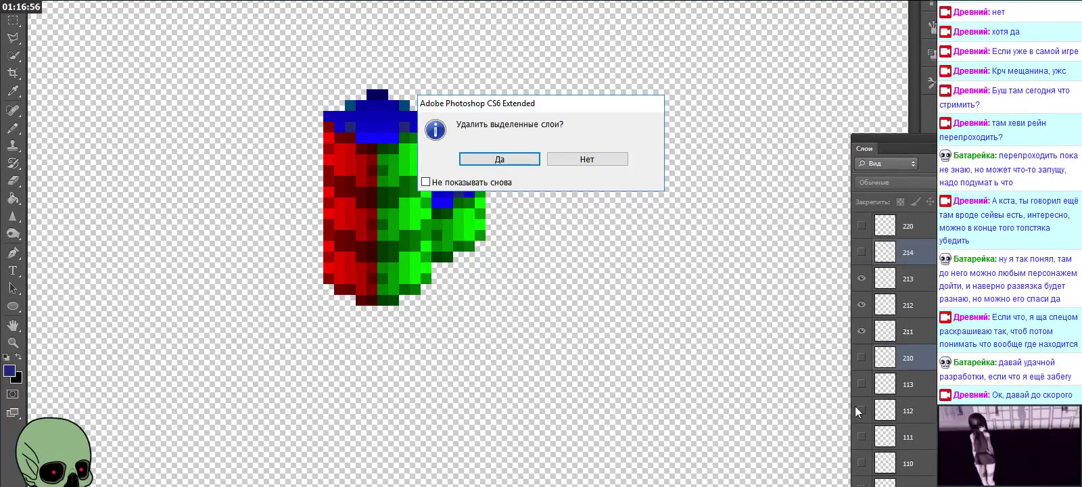
pyautogui.click(586, 162)
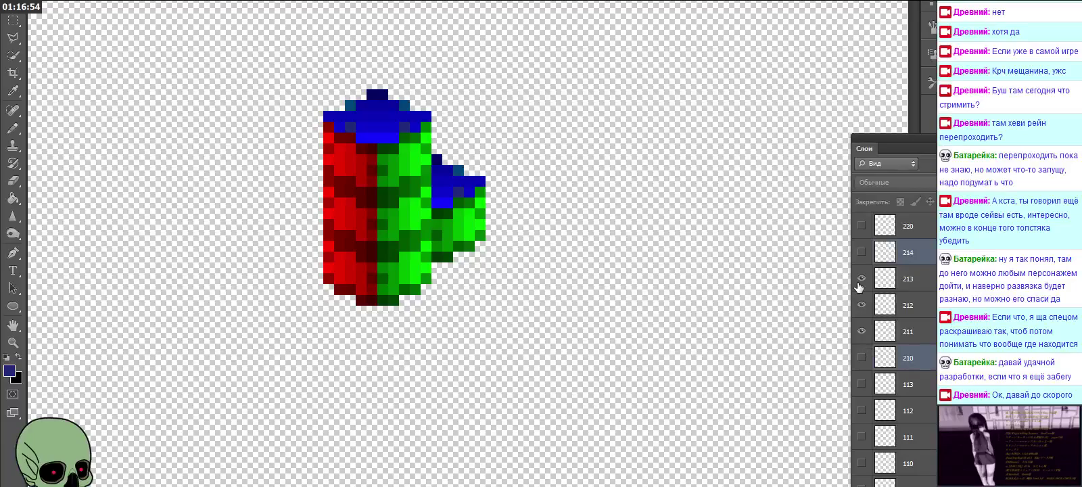
pyautogui.moveTo(859, 288); pyautogui.dragTo(860, 338)
pyautogui.scroll(-2, 899, 352)
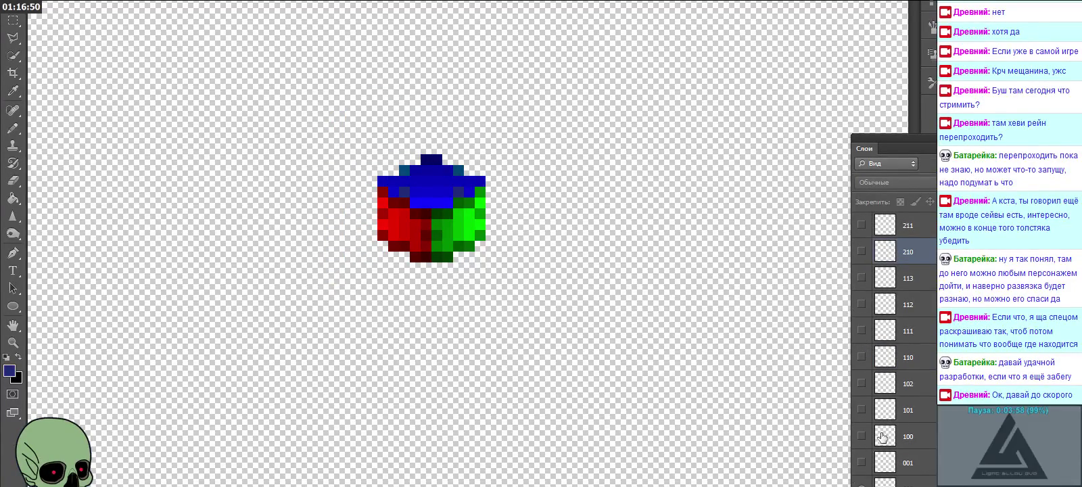
# Step: Show the cubes on layers 210, 220, 100 and 110 so they stack
pyautogui.click(861, 252)
pyautogui.scroll(2, 873, 304)
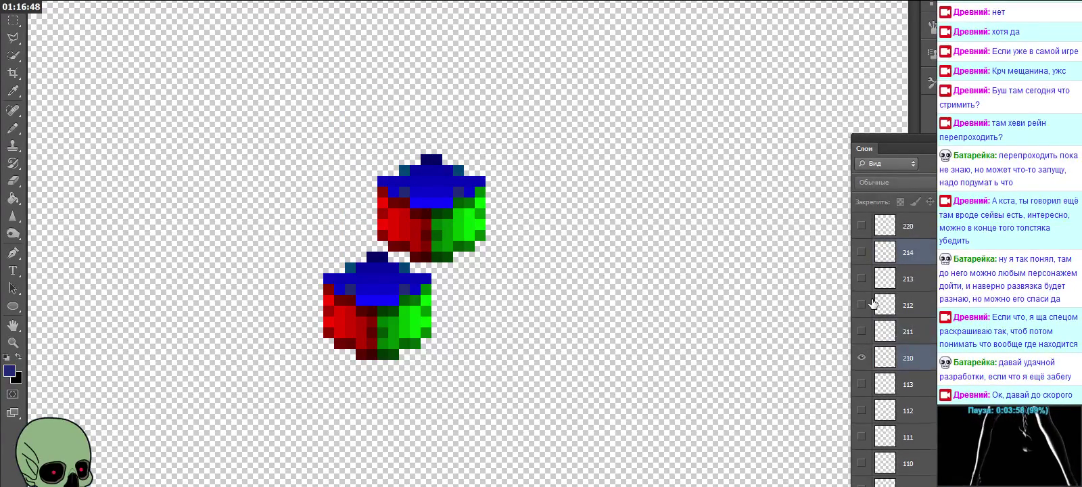
pyautogui.click(872, 279)
pyautogui.click(860, 226)
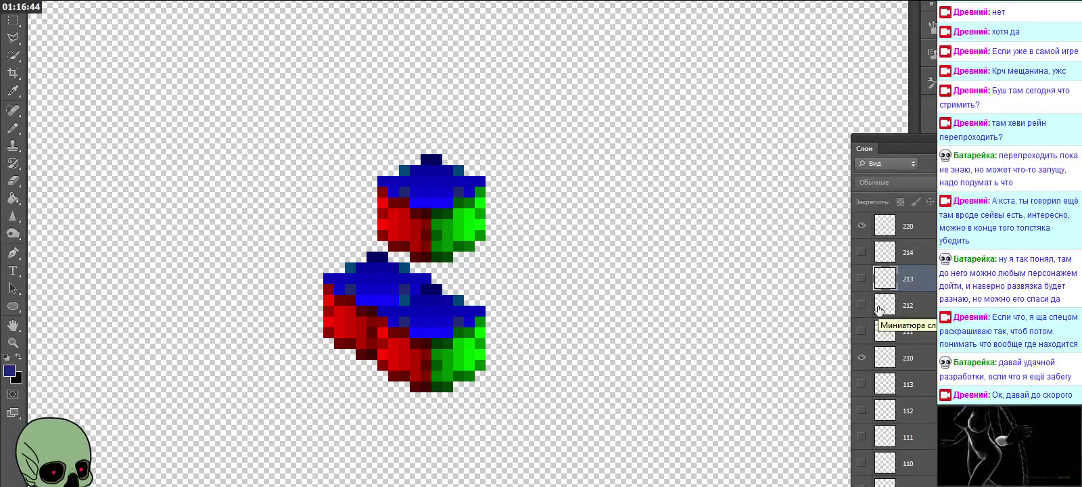
pyautogui.scroll(-2, 880, 310)
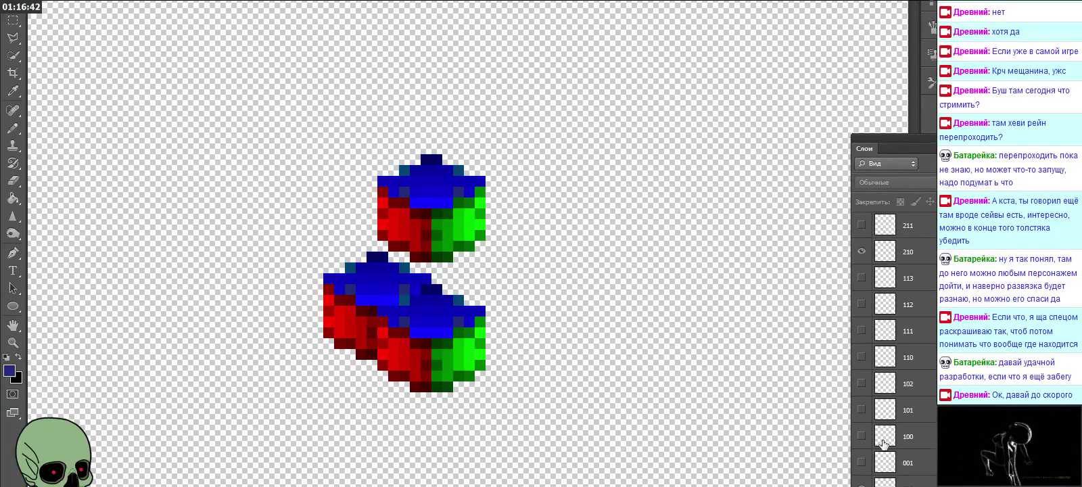
pyautogui.click(862, 436)
pyautogui.click(861, 356)
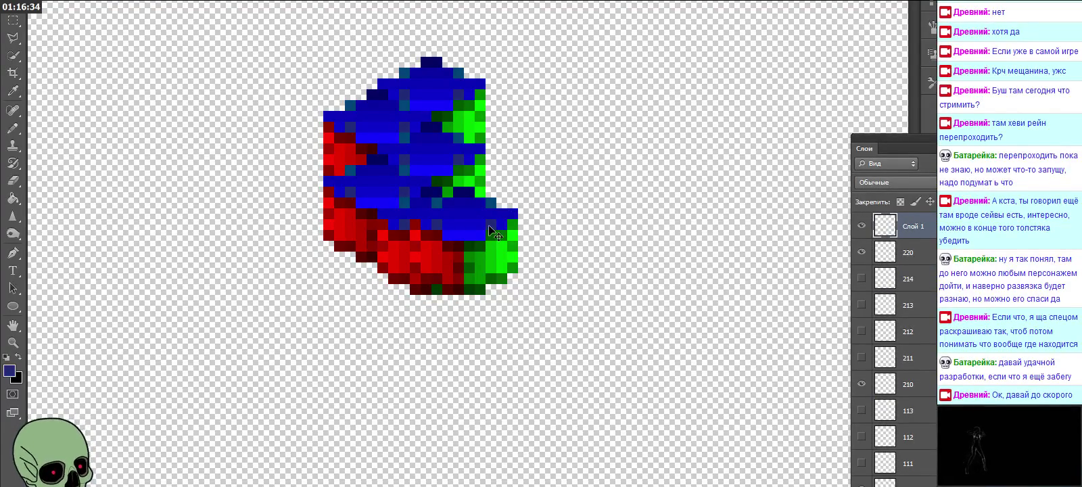
# Step: Align the lower cube piece under the column and move layer 210 just below 220
pyautogui.moveTo(498, 223); pyautogui.dragTo(407, 275)
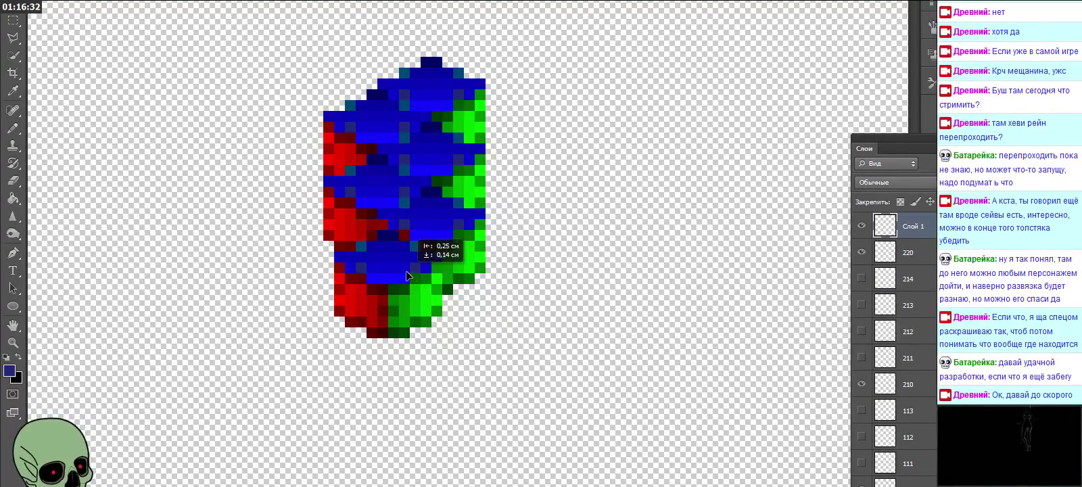
pyautogui.moveTo(406, 276); pyautogui.dragTo(399, 269)
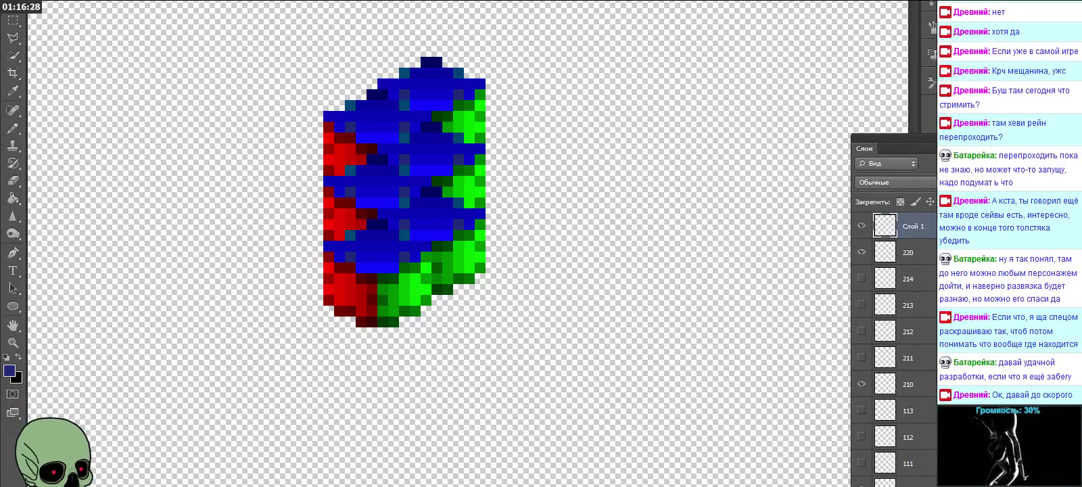
pyautogui.moveTo(397, 285); pyautogui.dragTo(394, 285)
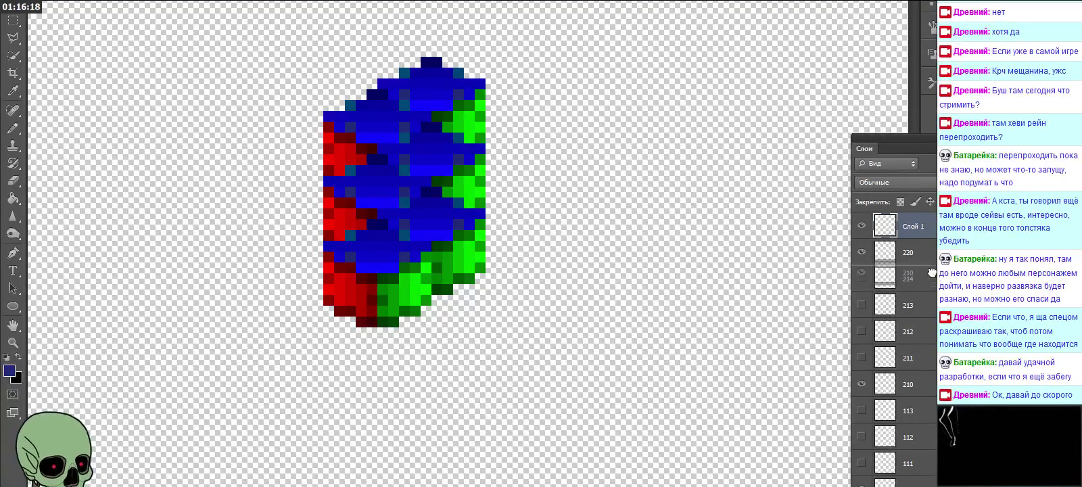
pyautogui.moveTo(935, 389); pyautogui.dragTo(933, 270)
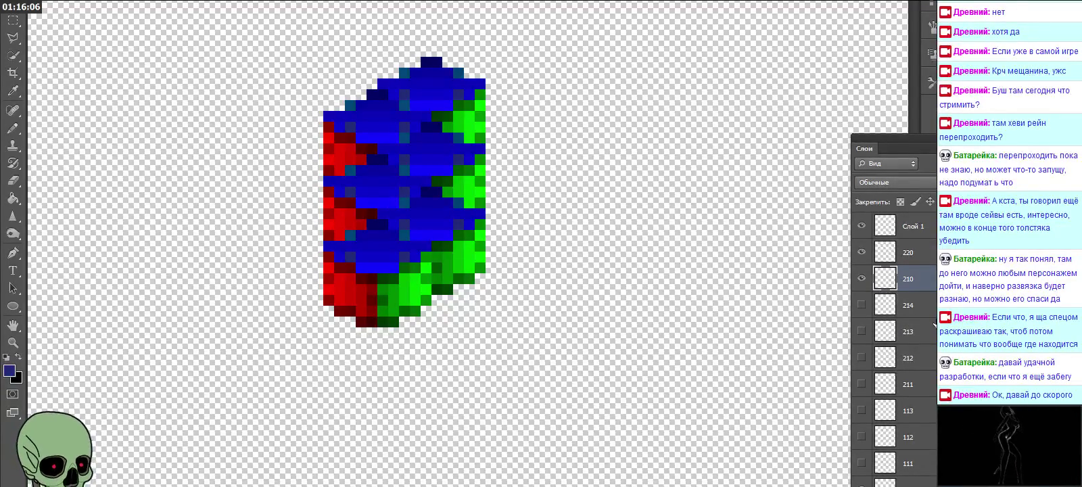
# Step: Name the copy layer 320 and move the new Слой 1 above it
pyautogui.click(914, 223)
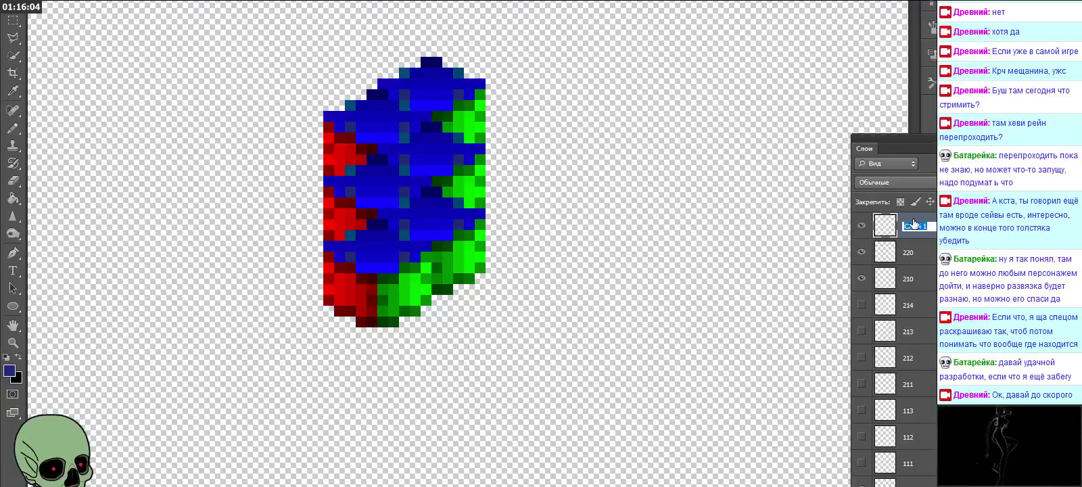
pyautogui.write('320')
pyautogui.click(908, 252)
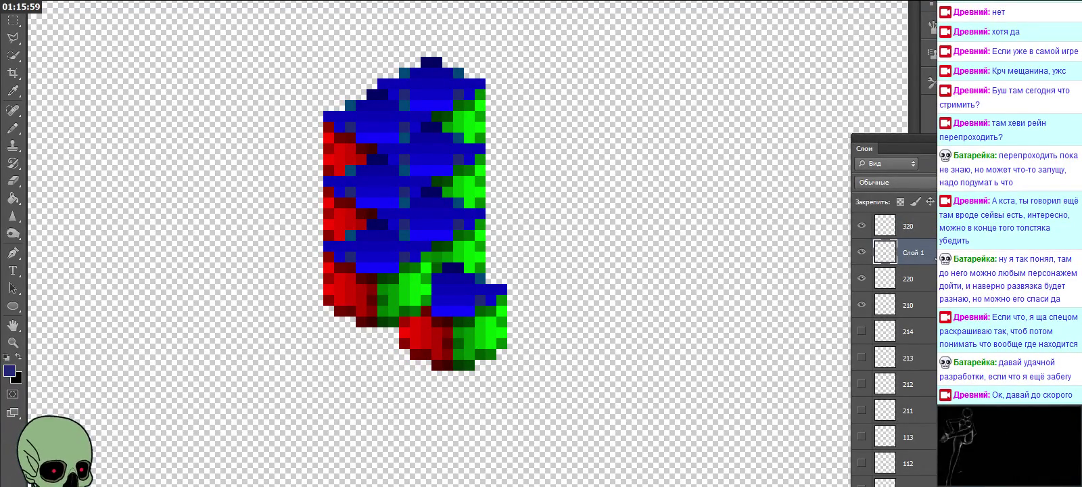
pyautogui.moveTo(909, 252); pyautogui.dragTo(893, 218)
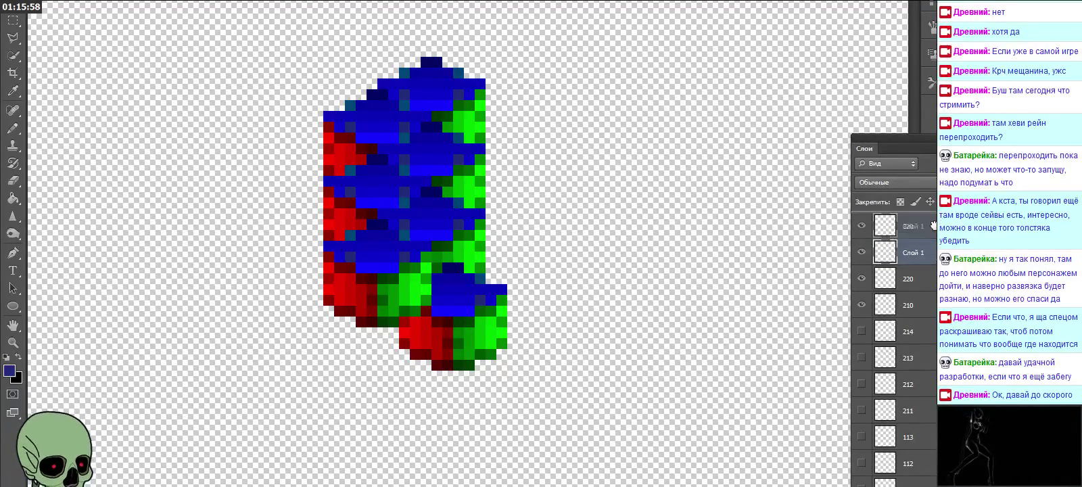
# Step: Shift the new cube down to extend the column and name its layer 330
pyautogui.moveTo(462, 321)
pyautogui.mouseDown()
pyautogui.moveTo(462, 331)
pyautogui.moveTo(441, 309)
pyautogui.mouseUp()
pyautogui.doubleClick(913, 225)
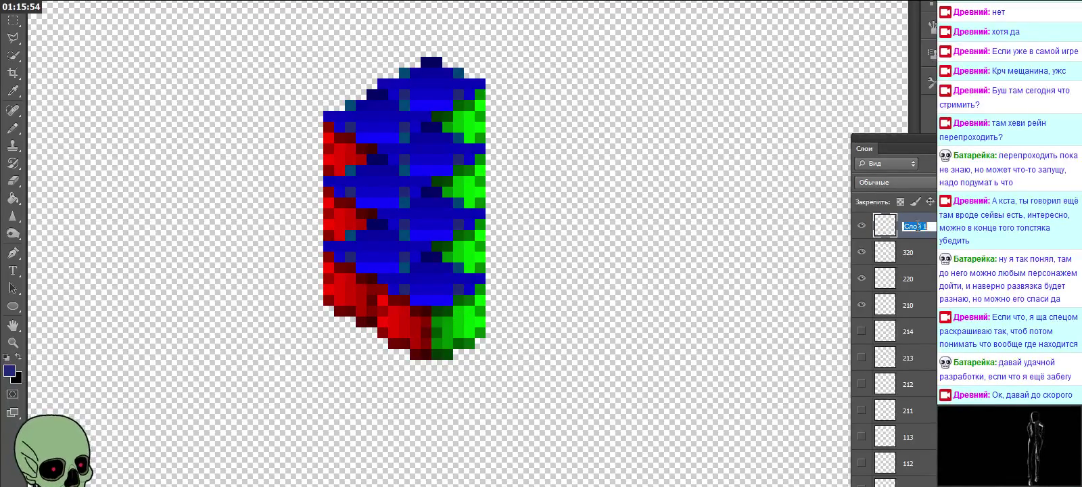
pyautogui.write('330')
pyautogui.press('Return')
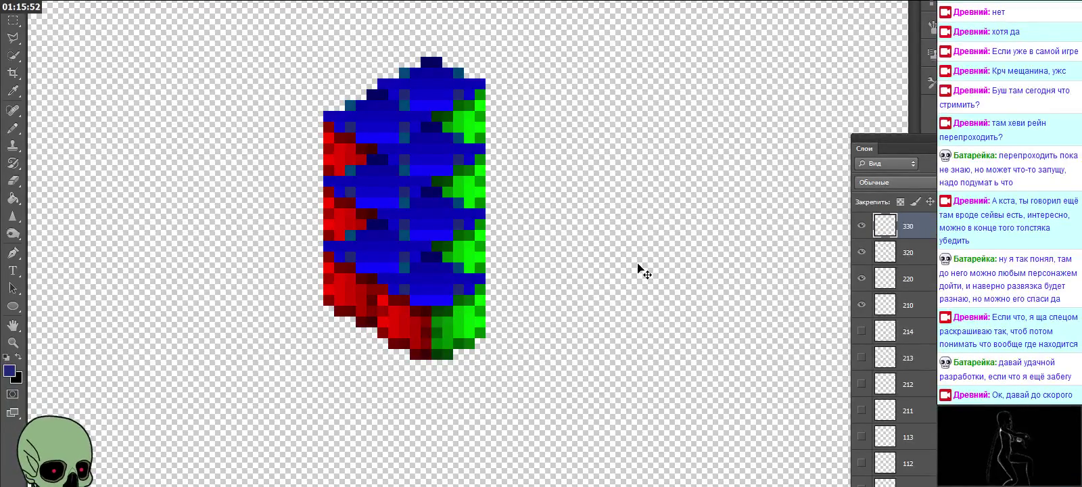
pyautogui.scroll(-1, 635, 268)
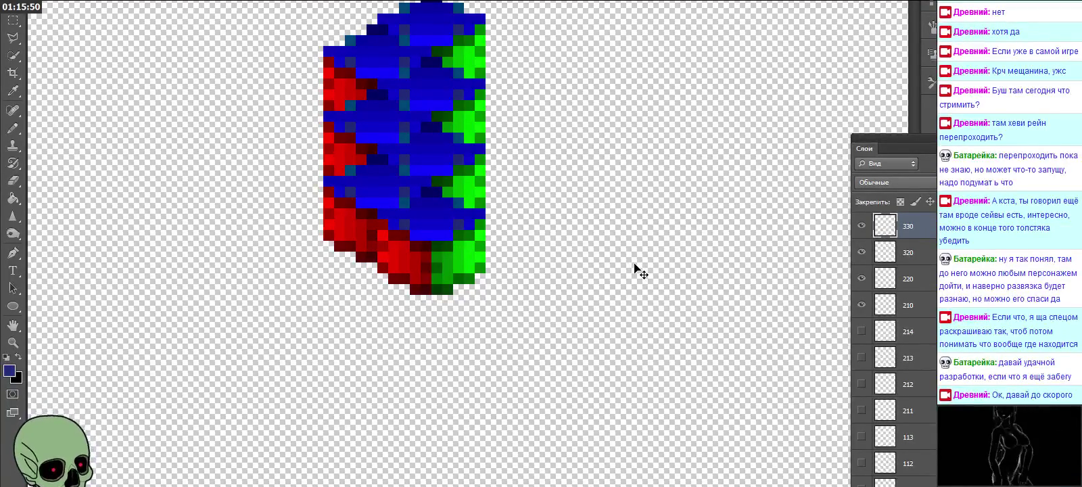
# Step: Paste a cube copy, align it under the column and name its layer 440
pyautogui.scroll(-1, 635, 268)
pyautogui.hotkey('ctrl', 'v')
pyautogui.moveTo(495, 252); pyautogui.dragTo(402, 276)
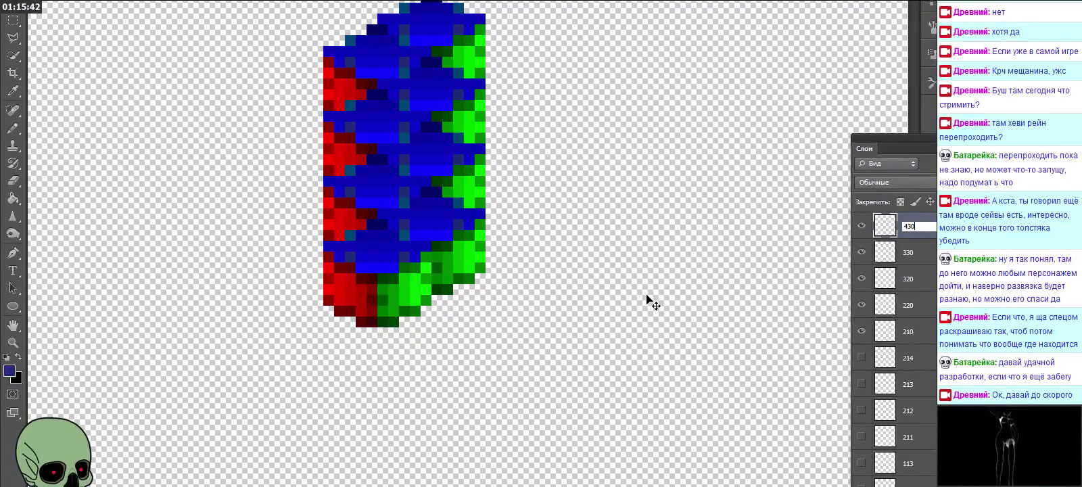
pyautogui.moveTo(511, 254)
pyautogui.mouseDown()
pyautogui.moveTo(489, 310)
pyautogui.moveTo(491, 353)
pyautogui.moveTo(453, 317)
pyautogui.mouseUp()
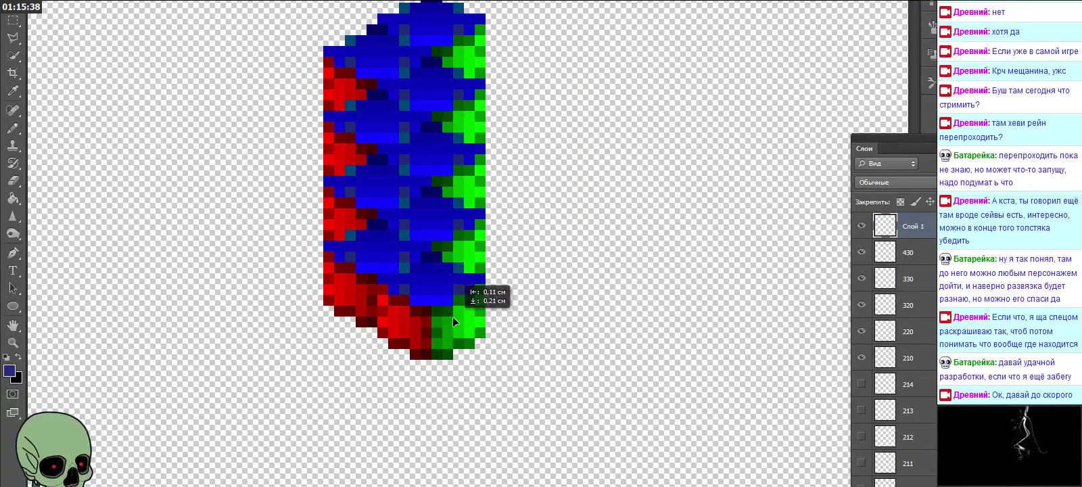
pyautogui.doubleClick(915, 226)
pyautogui.write('440')
pyautogui.press('Return')
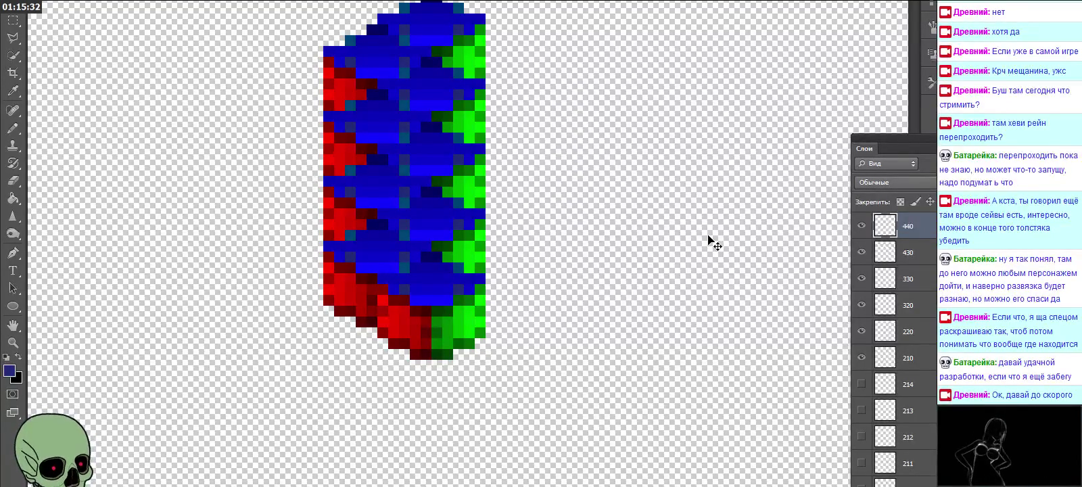
# Step: Fit another pasted cube copy onto the column's end and name its layer 540
pyautogui.scroll(-2, 587, 172)
pyautogui.hotkey('ctrl', 'v')
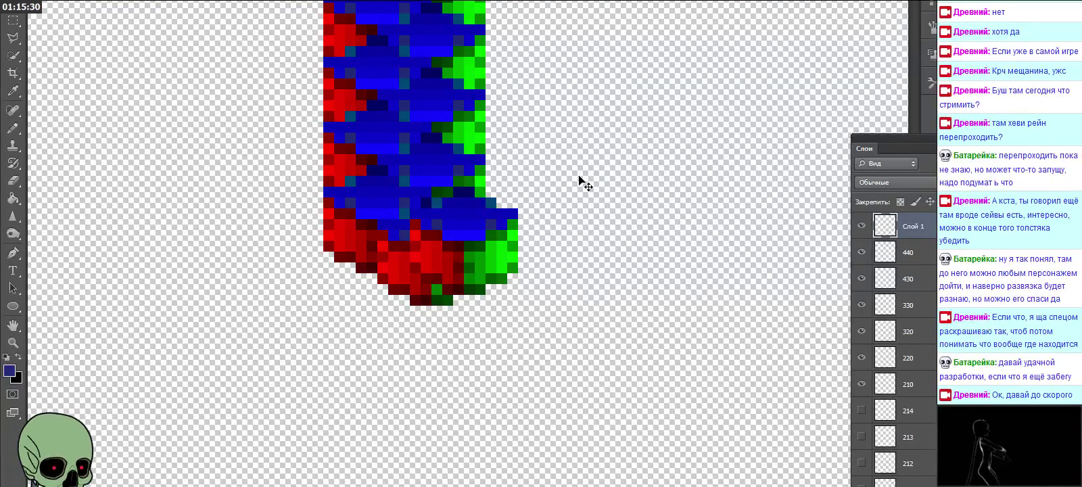
pyautogui.moveTo(486, 259); pyautogui.dragTo(399, 296)
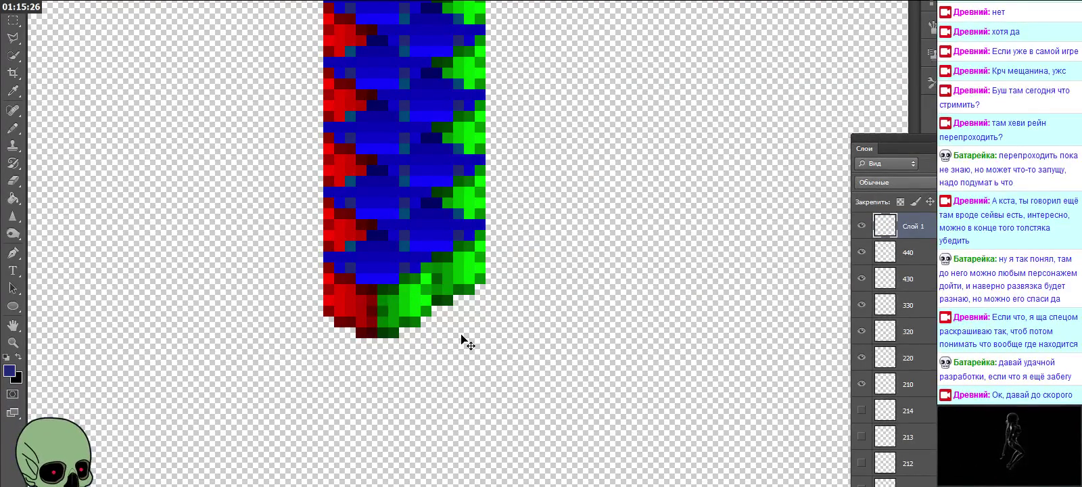
pyautogui.doubleClick(918, 225)
pyautogui.write('540')
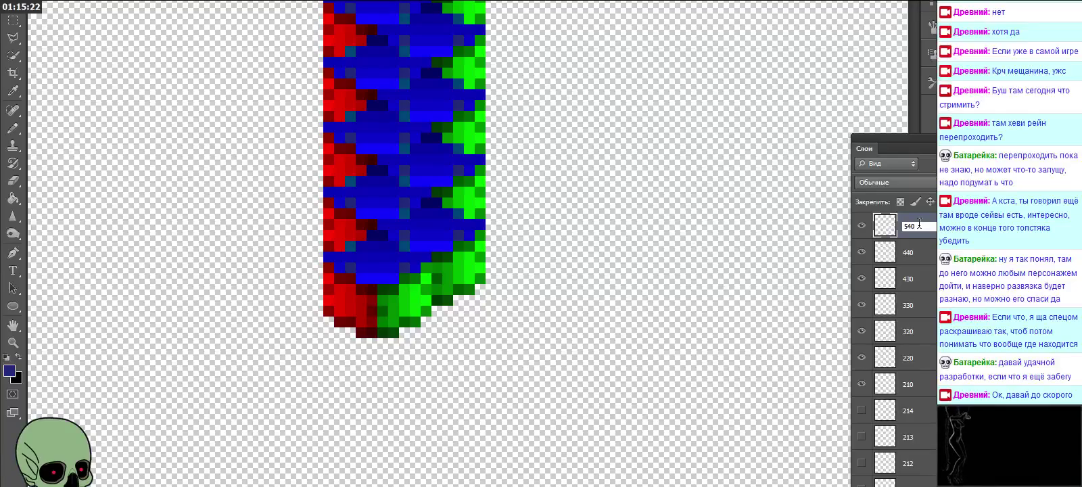
pyautogui.press('Return')
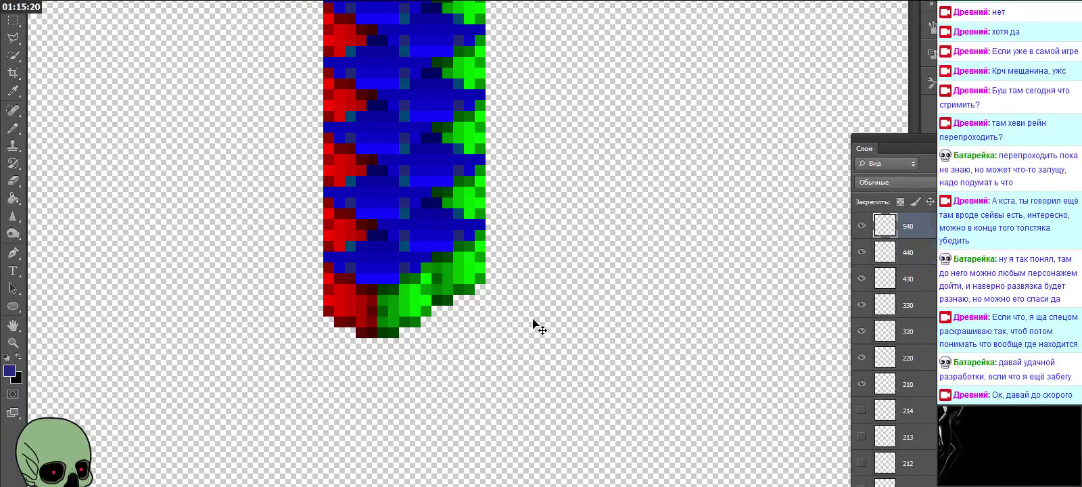
# Step: Paste a copy of the column's tip onto the column and name its layer 550
pyautogui.hotkey('ctrl', 'v')
pyautogui.moveTo(466, 240)
pyautogui.mouseDown()
pyautogui.moveTo(443, 338)
pyautogui.moveTo(438, 327)
pyautogui.mouseUp()
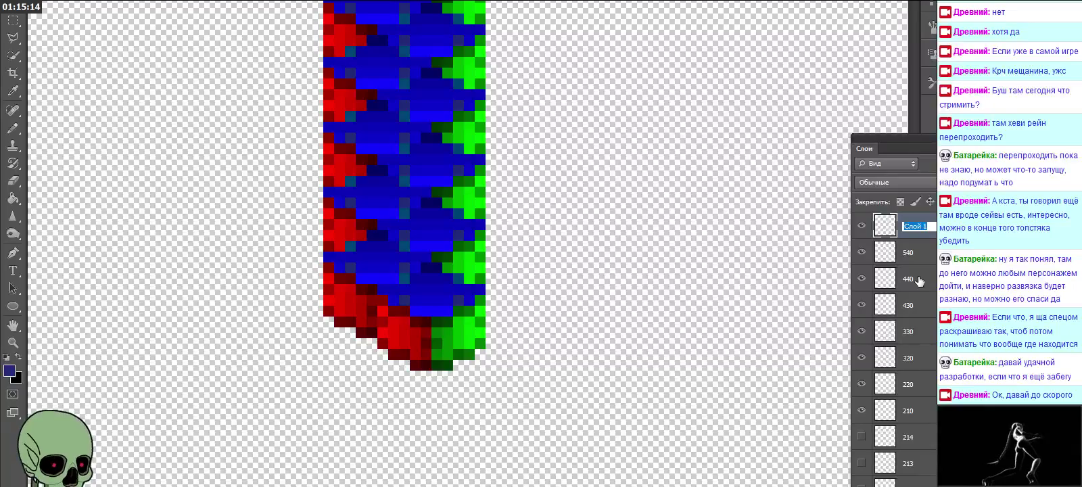
pyautogui.write('550')
pyautogui.press('Return')
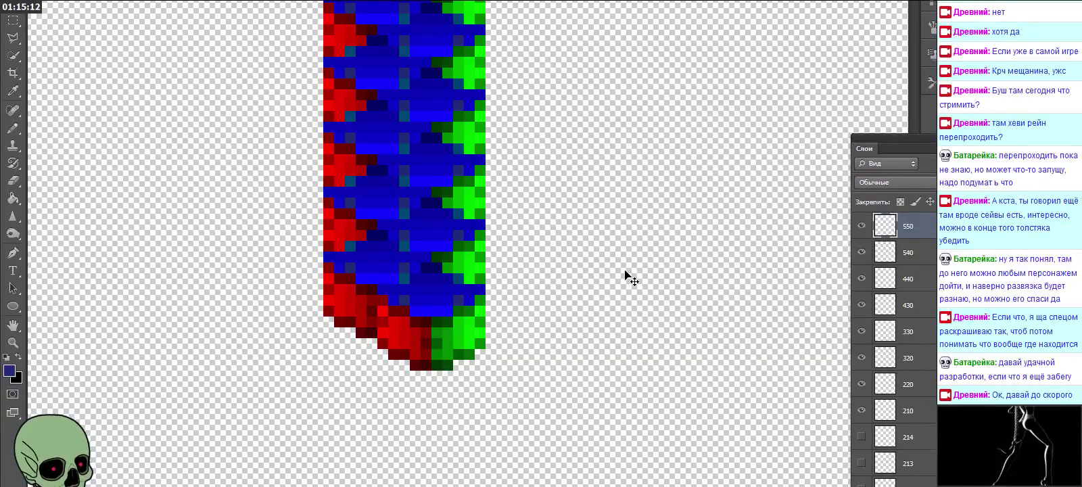
# Step: Paste a cube copy and align it with the bottom of the column
pyautogui.scroll(2, 625, 271)
pyautogui.scroll(1, 624, 271)
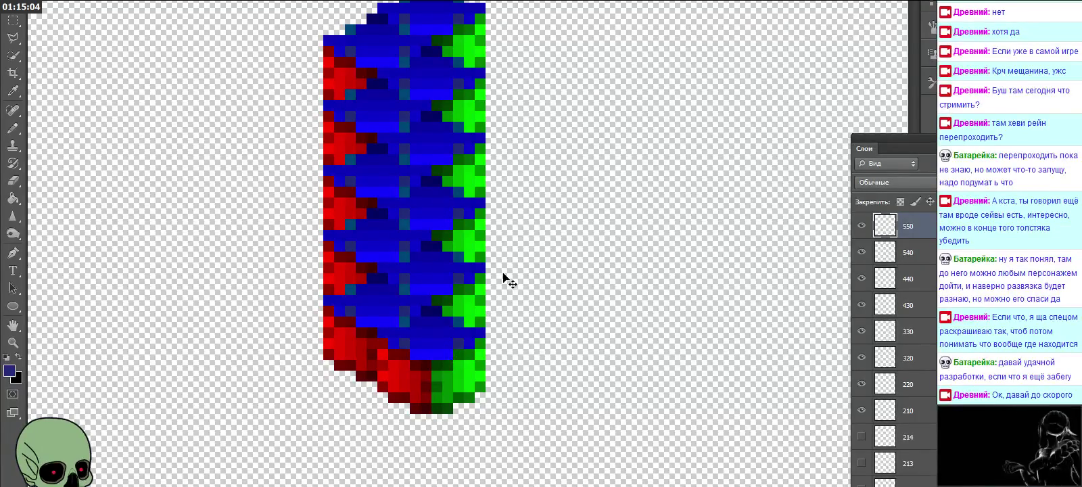
pyautogui.scroll(-3, 478, 306)
pyautogui.scroll(-2, 521, 259)
pyautogui.hotkey('ctrl', 'v')
pyautogui.moveTo(521, 259); pyautogui.dragTo(407, 292)
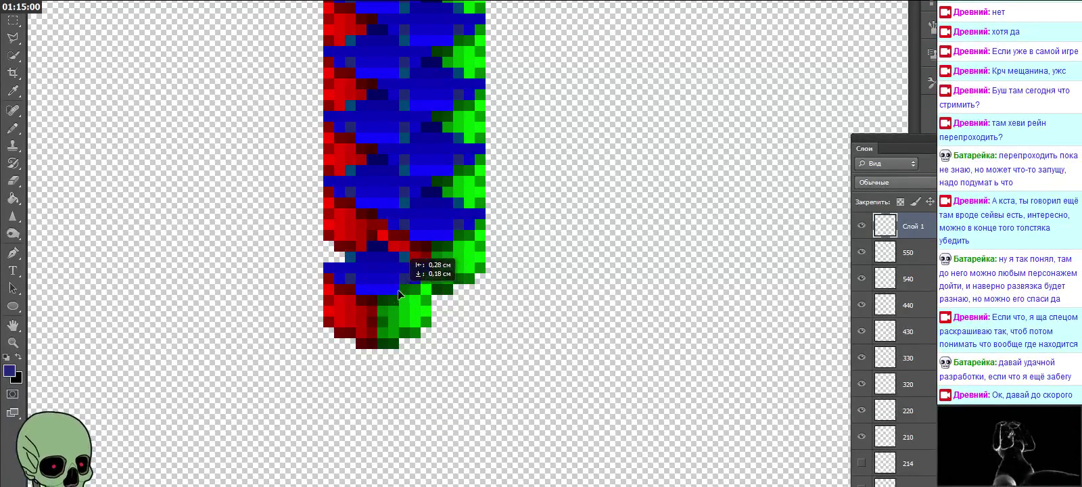
pyautogui.moveTo(407, 292); pyautogui.dragTo(397, 270)
# Step: Name that layer 650, then paste another copy onto the column's lower end
pyautogui.doubleClick(913, 226)
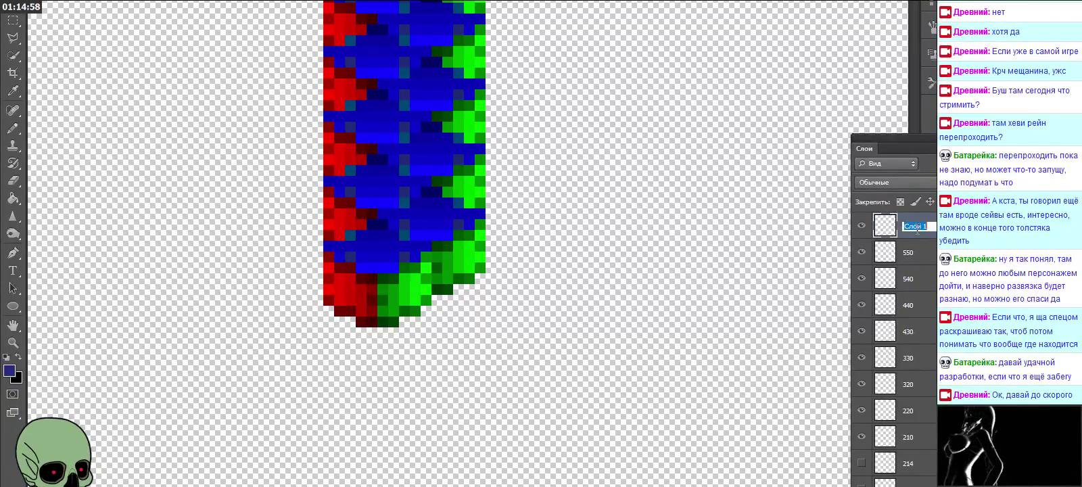
pyautogui.write('650')
pyautogui.press('Return')
pyautogui.hotkey('ctrl', 'v')
pyautogui.moveTo(432, 247); pyautogui.dragTo(429, 318)
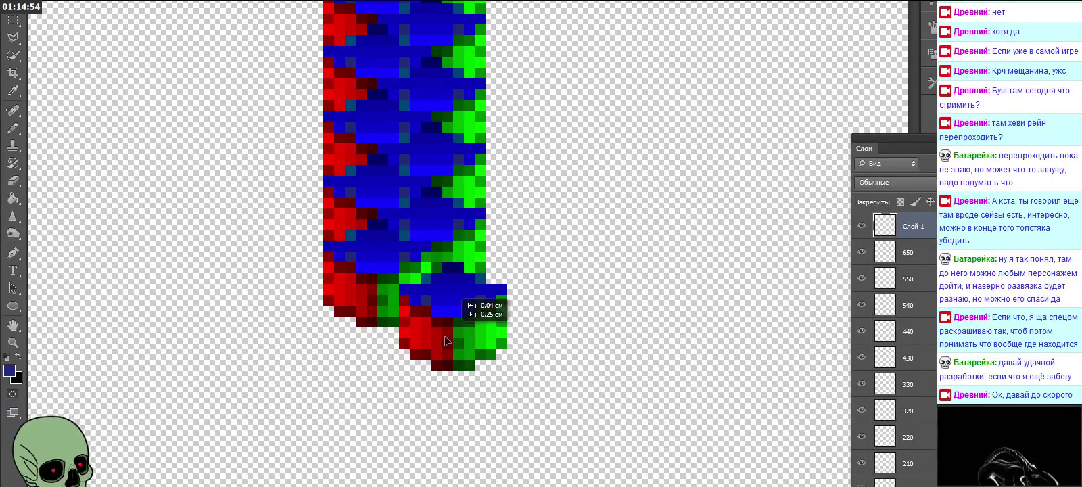
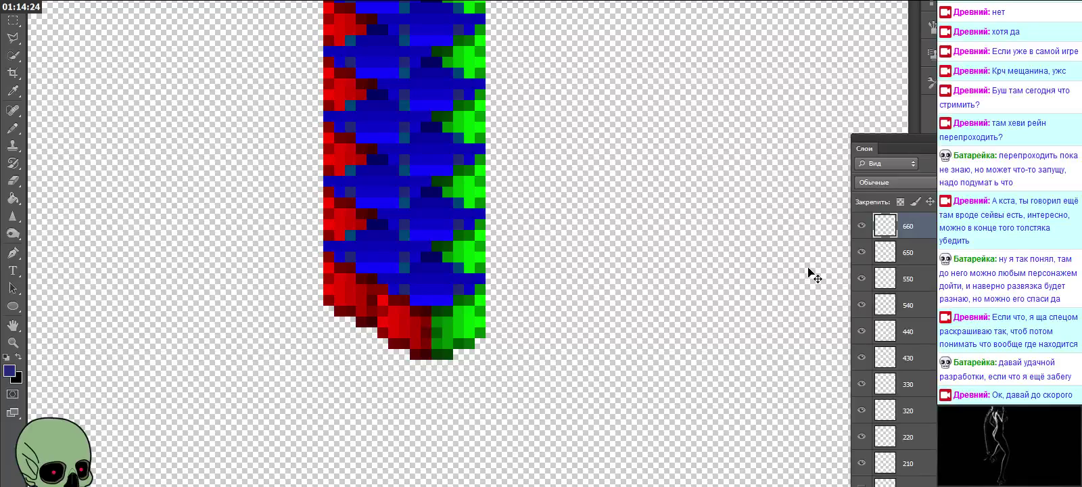
# Step: Paste a cube onto a new layer at the column base and name the layer 760
pyautogui.hotkey('ctrl', 'v')
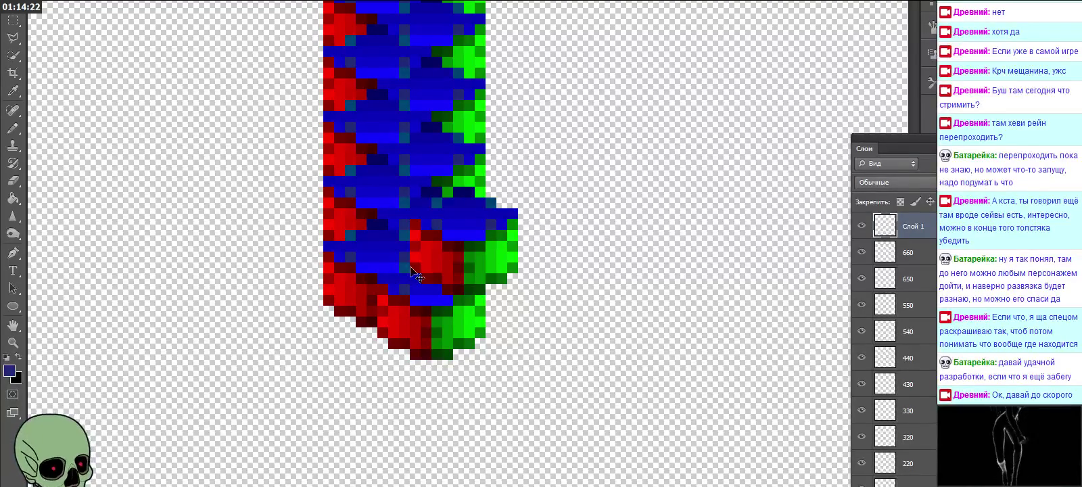
pyautogui.moveTo(409, 267); pyautogui.dragTo(375, 336)
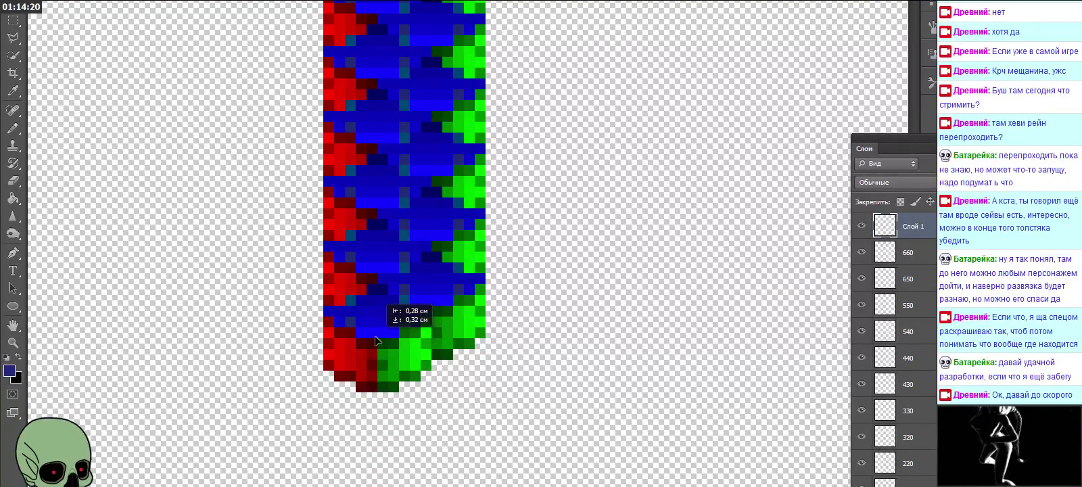
pyautogui.moveTo(375, 340); pyautogui.dragTo(376, 331)
pyautogui.write('760')
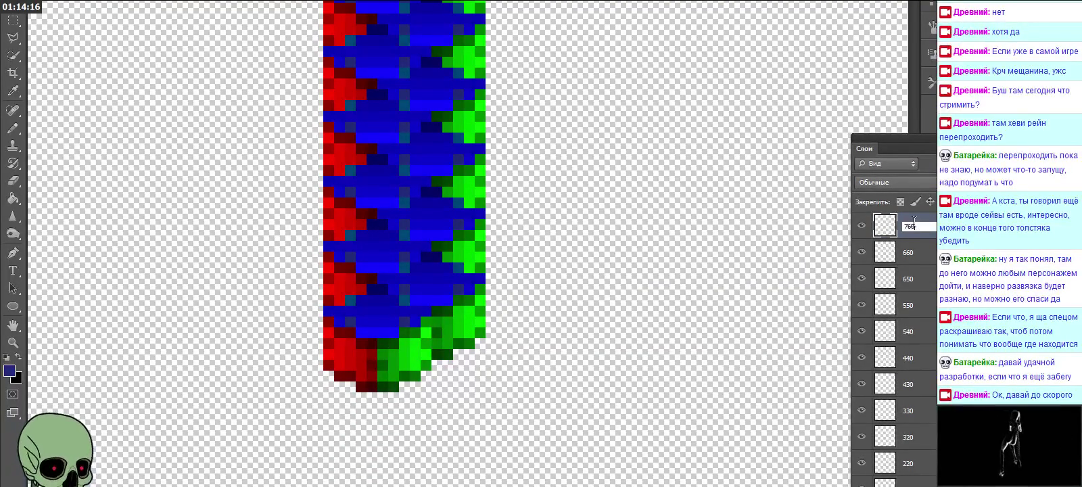
pyautogui.press('Return')
# Step: Paste a second cube below it, name its layer 770, and zoom out to view the column
pyautogui.hotkey('ctrl', 'v')
pyautogui.moveTo(486, 259)
pyautogui.mouseDown()
pyautogui.moveTo(431, 377)
pyautogui.moveTo(453, 388)
pyautogui.mouseUp()
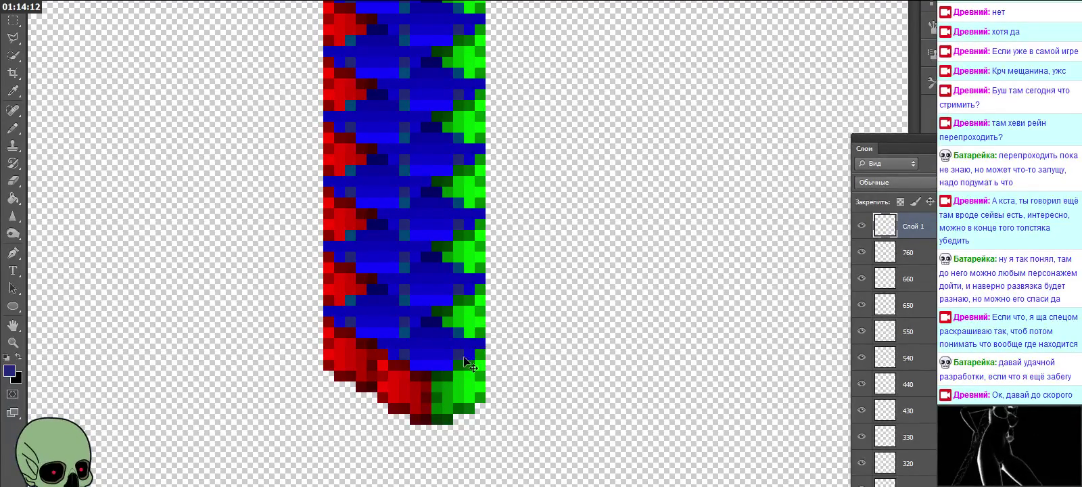
pyautogui.doubleClick(912, 227)
pyautogui.write('770')
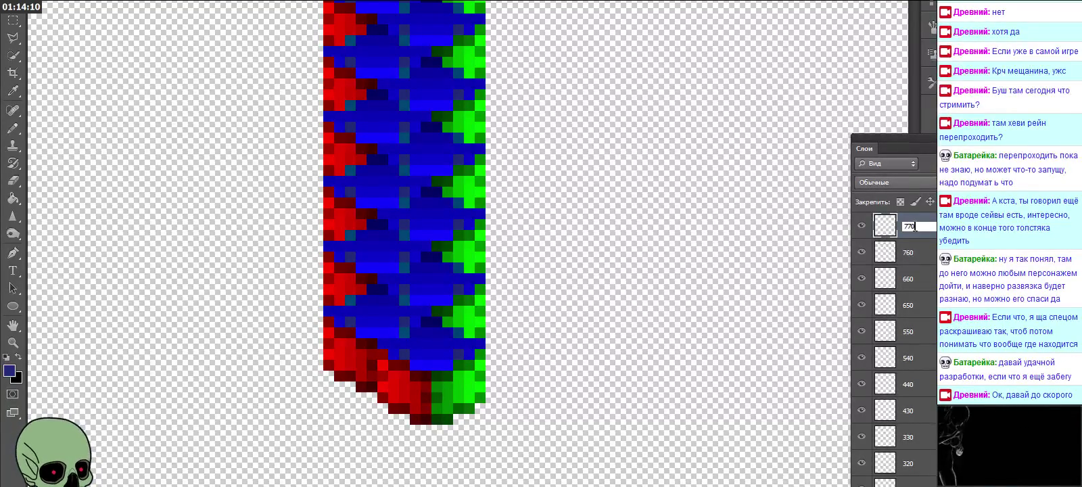
pyautogui.press('Return')
pyautogui.scroll(2, 703, 302)
pyautogui.scroll(2, 699, 302)
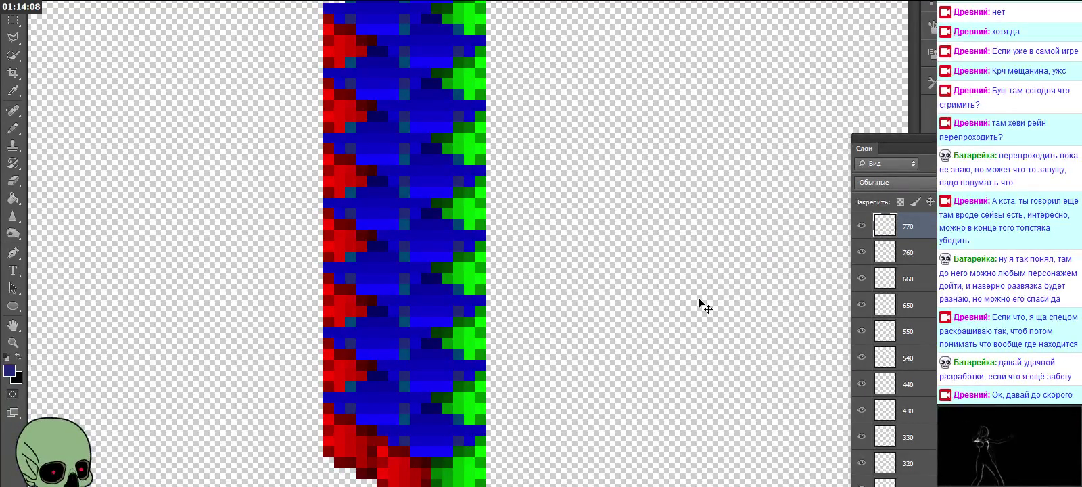
pyautogui.click(12, 342)
pyautogui.keyDown('alt'); pyautogui.click(382, 317); pyautogui.keyUp('alt')
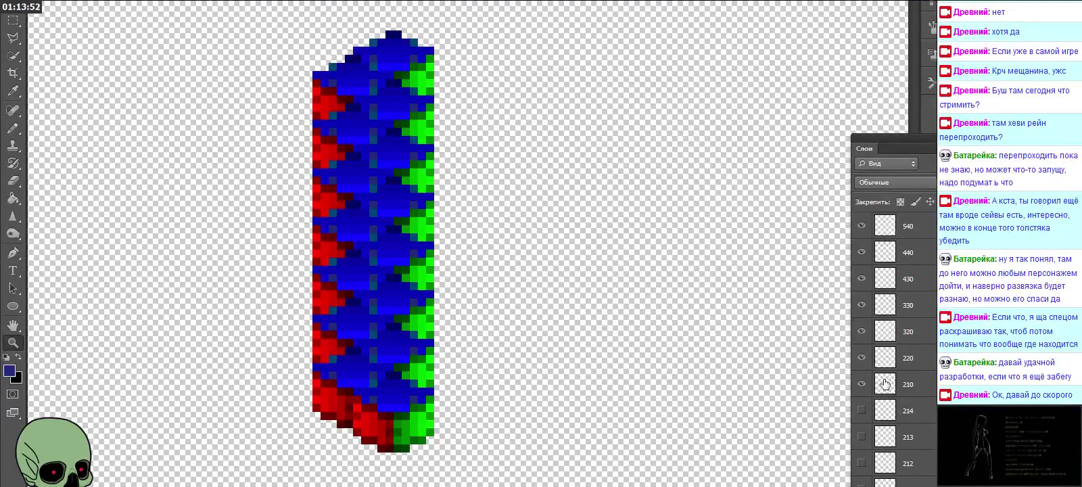
# Step: Hide layers 440 through 220, show layers 100 to 102, and keep layer 110 hidden
pyautogui.moveTo(859, 390); pyautogui.dragTo(859, 250)
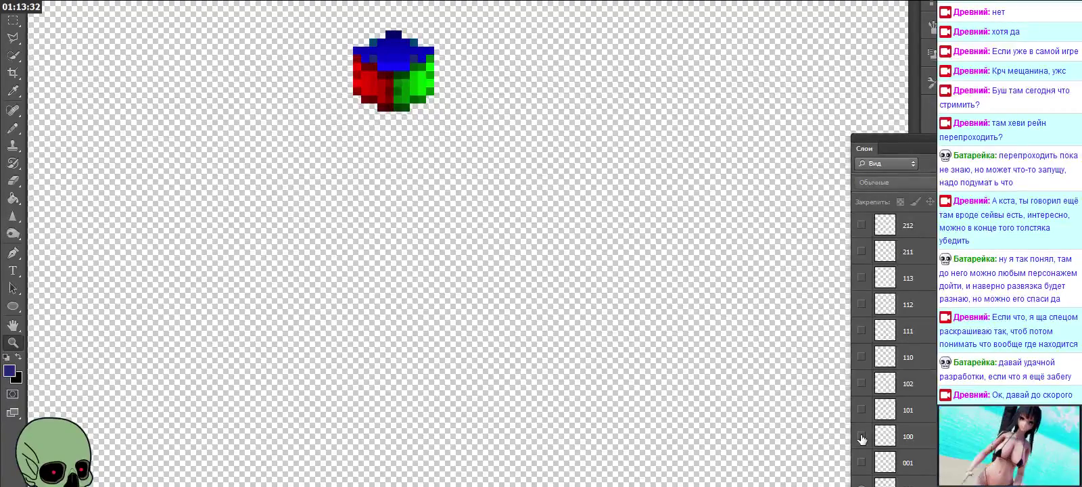
pyautogui.click(931, 438)
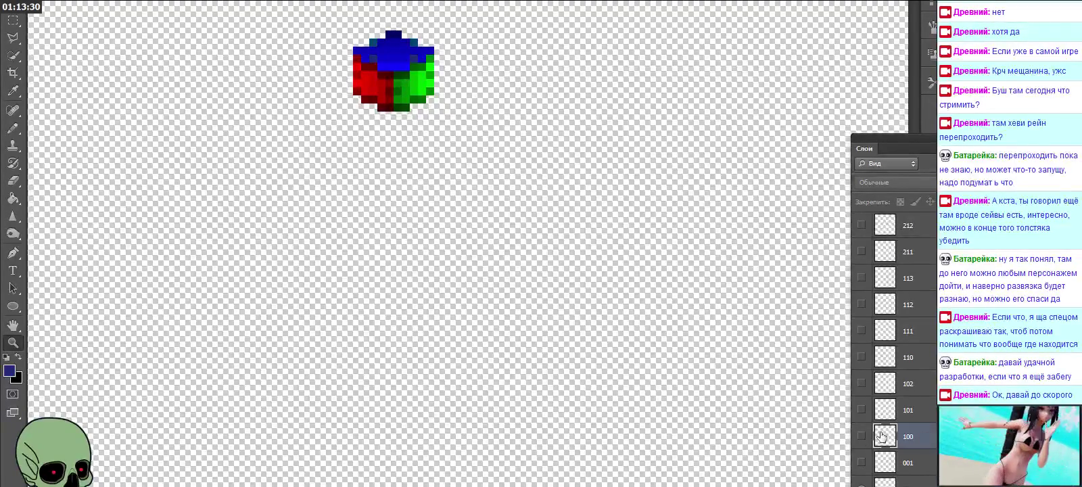
pyautogui.click(861, 436)
pyautogui.moveTo(863, 416); pyautogui.dragTo(856, 366)
pyautogui.click(861, 357)
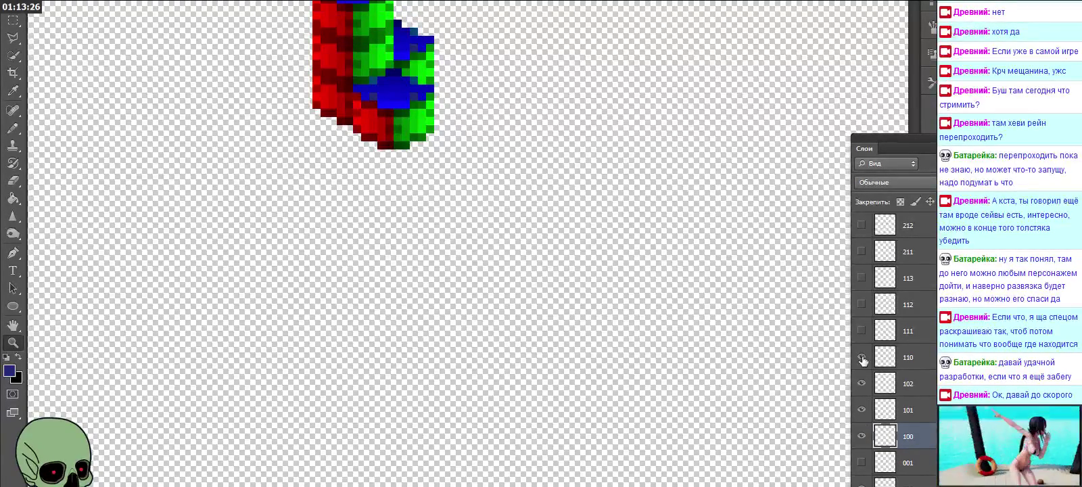
# Step: Select layers 100, 101 and 102 together and bring up their layer context menu
pyautogui.scroll(5, 657, 345)
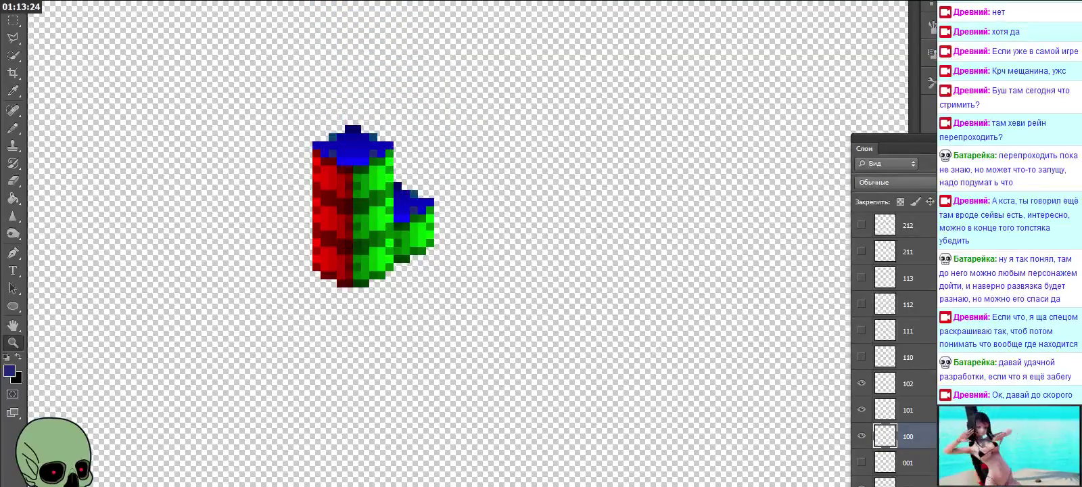
pyautogui.keyDown('shift'); pyautogui.click(926, 387); pyautogui.keyUp('shift')
pyautogui.rightClick(926, 386)
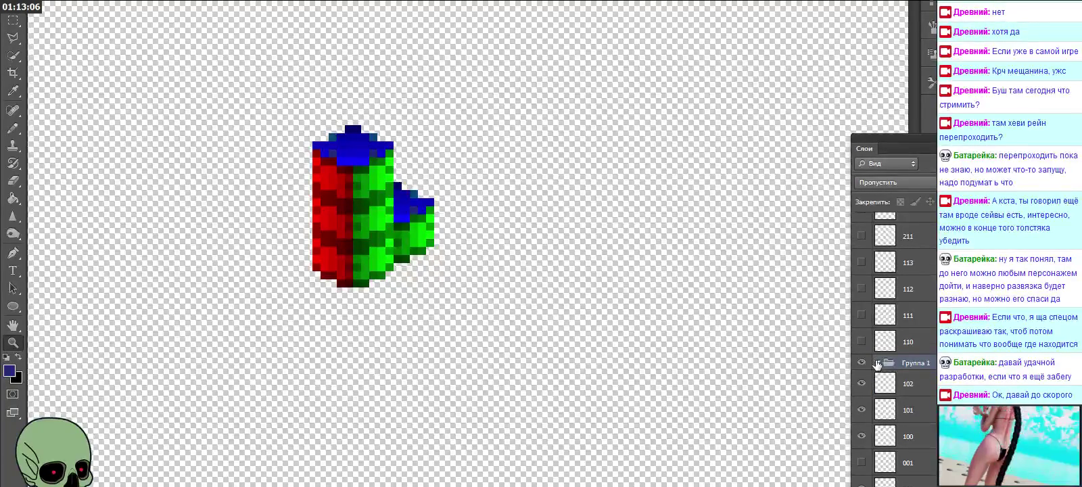
# Step: Zoom in on the small stack, switch to the Rectangular Marquee tool, and select layer 100
pyautogui.click(545, 336)
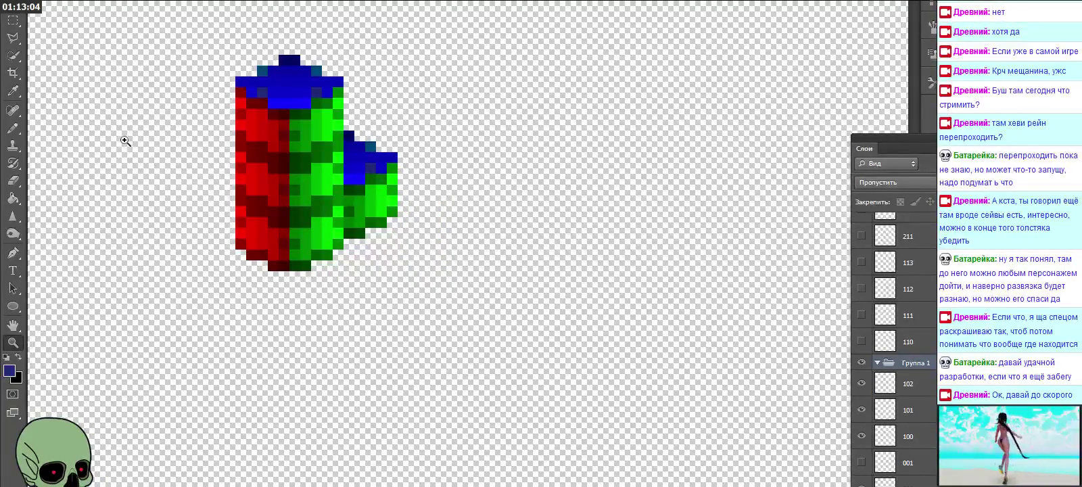
pyautogui.rightClick(12, 21)
pyautogui.click(95, 18)
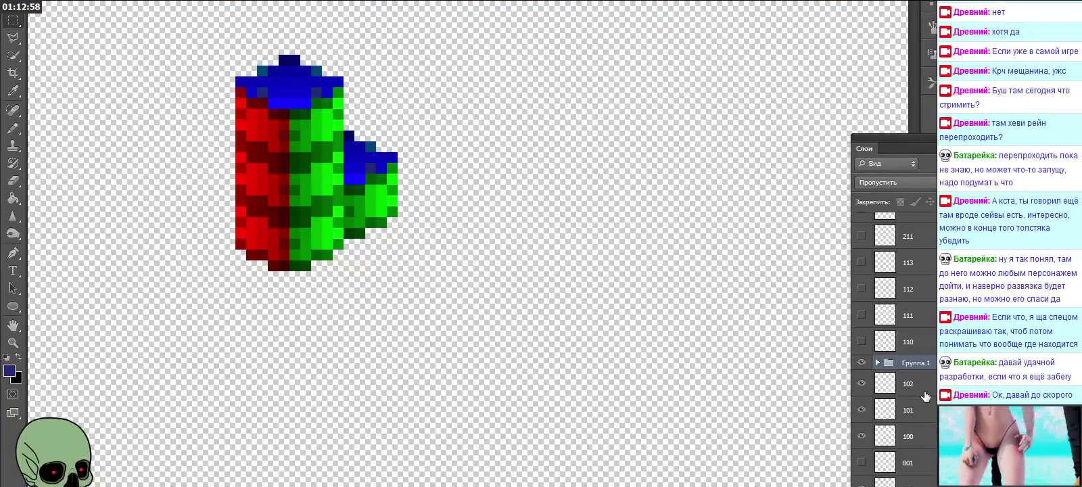
pyautogui.click(919, 439)
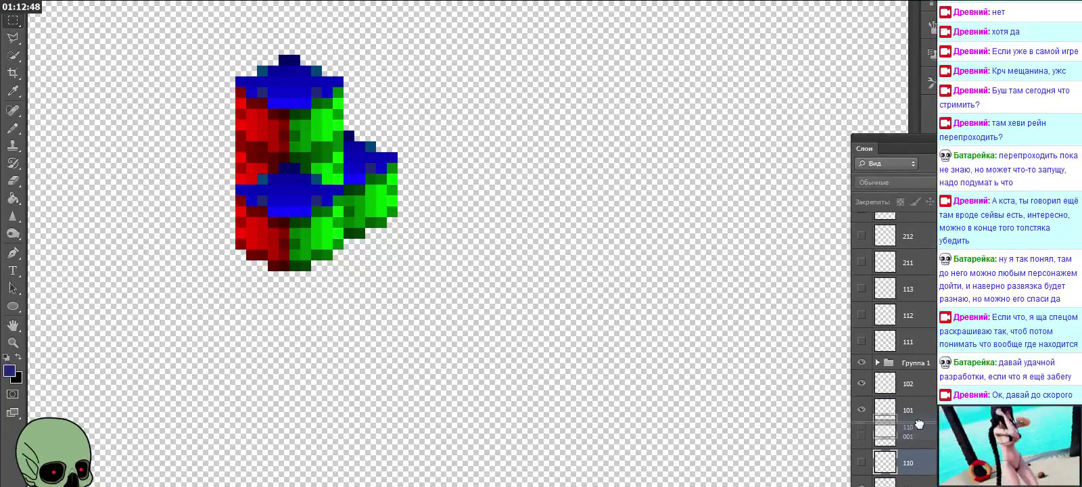
# Step: Expand Группа 1, move layer 110 up, ungroup with Shift+Ctrl+G, and hide layers 102 and 100
pyautogui.click(878, 363)
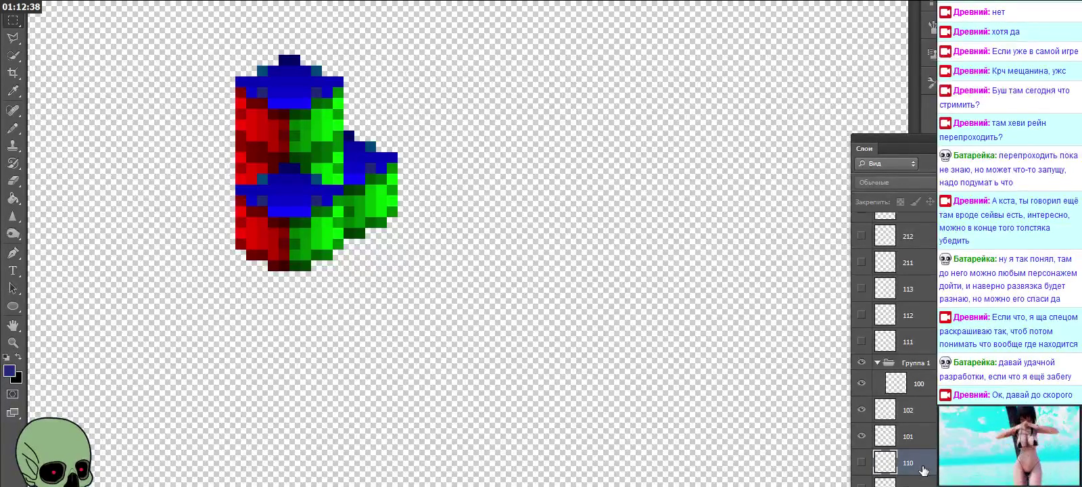
pyautogui.moveTo(923, 469); pyautogui.dragTo(921, 410)
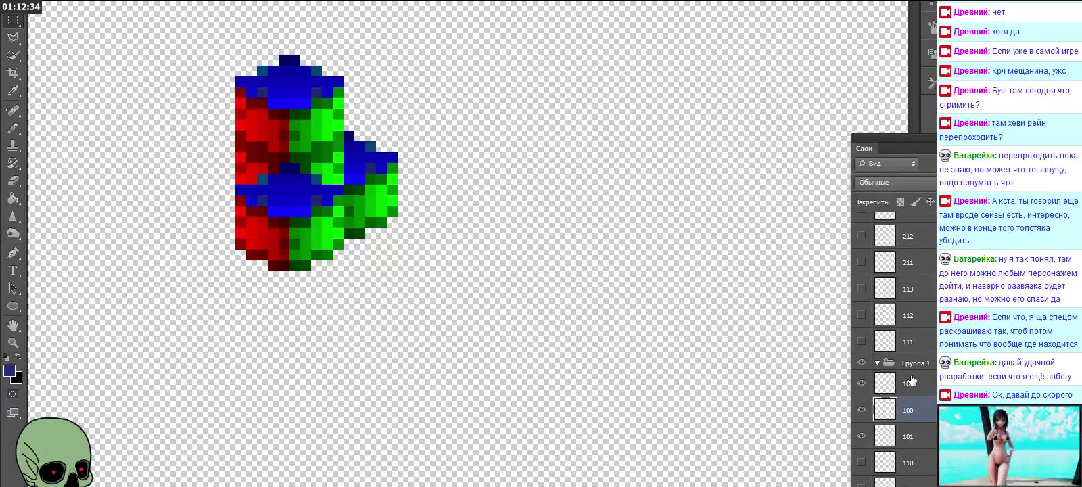
pyautogui.click(875, 366)
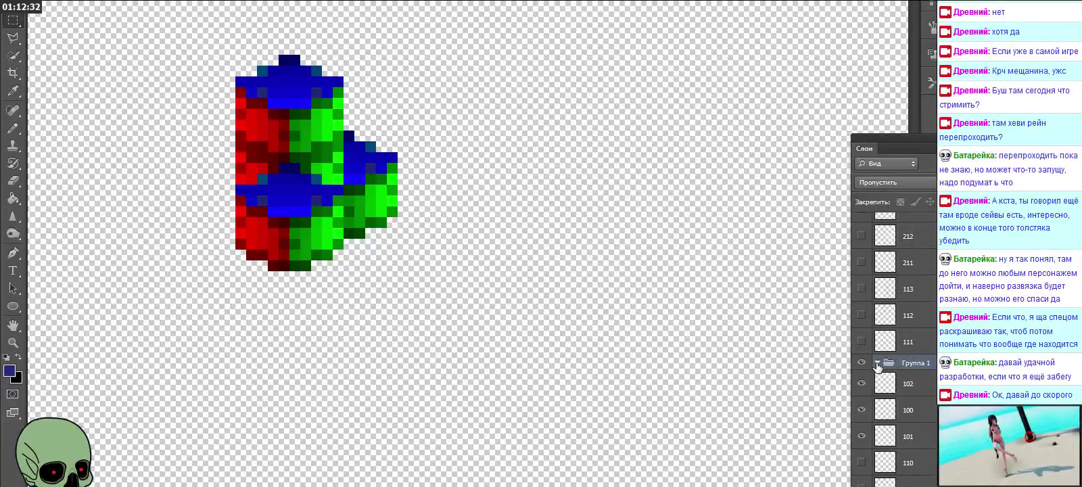
pyautogui.rightClick(893, 364)
pyautogui.click(913, 376)
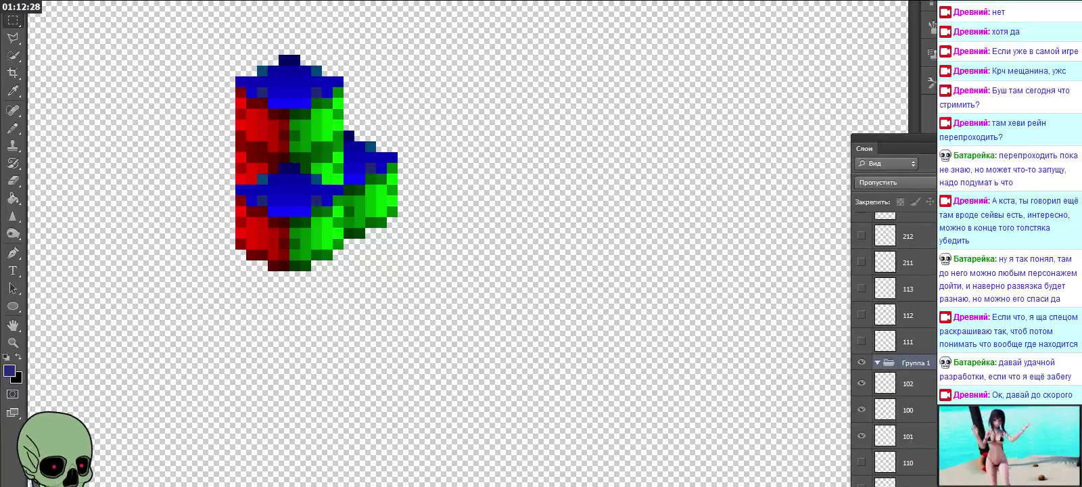
pyautogui.hotkey('ctrl', 'shift', 'g')
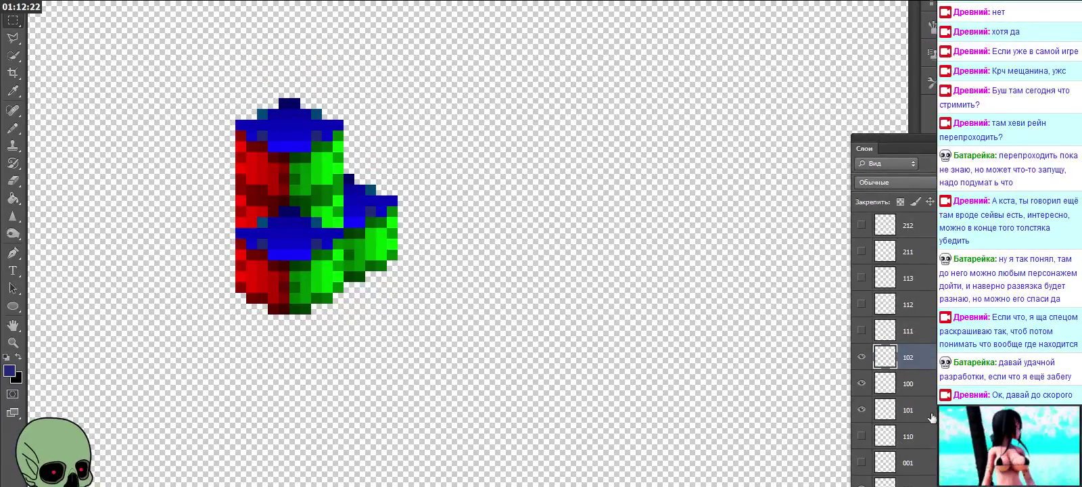
pyautogui.click(862, 384)
pyautogui.click(862, 357)
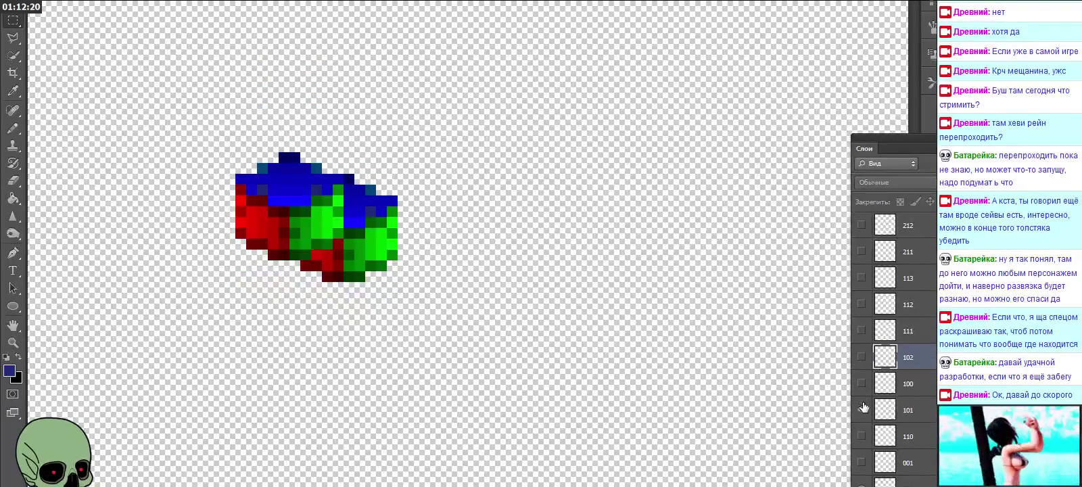
# Step: Hide layer 101, check layer 110's cube, and make layer 001 visible
pyautogui.click(861, 409)
pyautogui.click(861, 463)
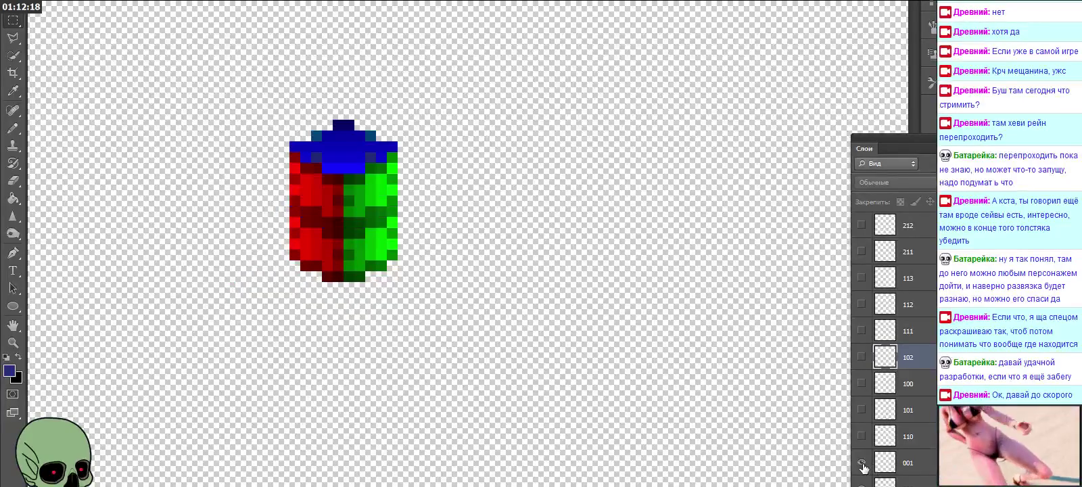
pyautogui.click(861, 436)
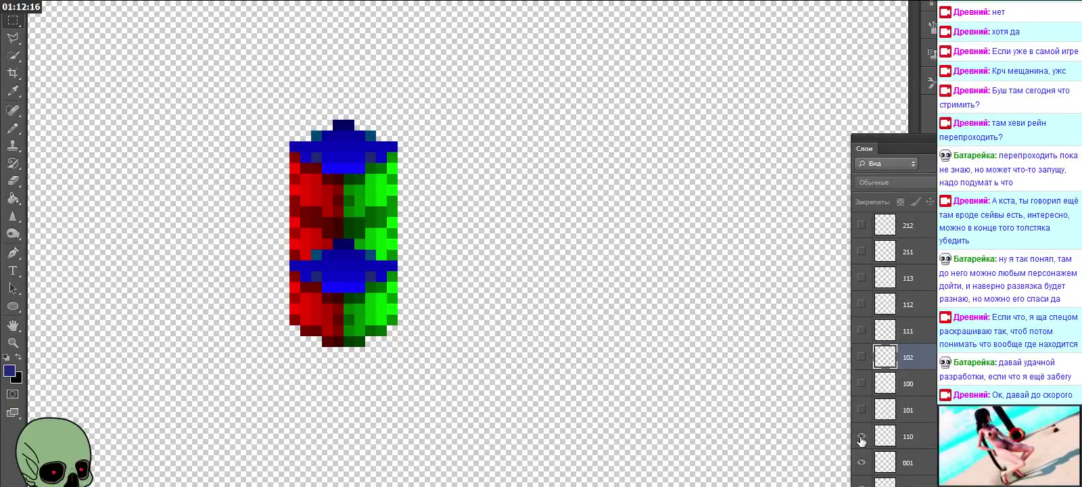
pyautogui.click(861, 438)
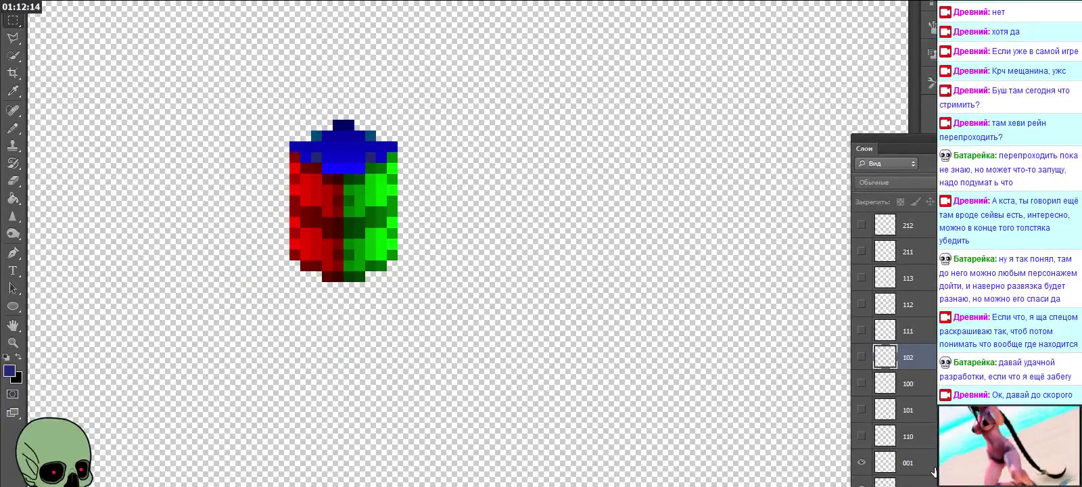
pyautogui.click(879, 463)
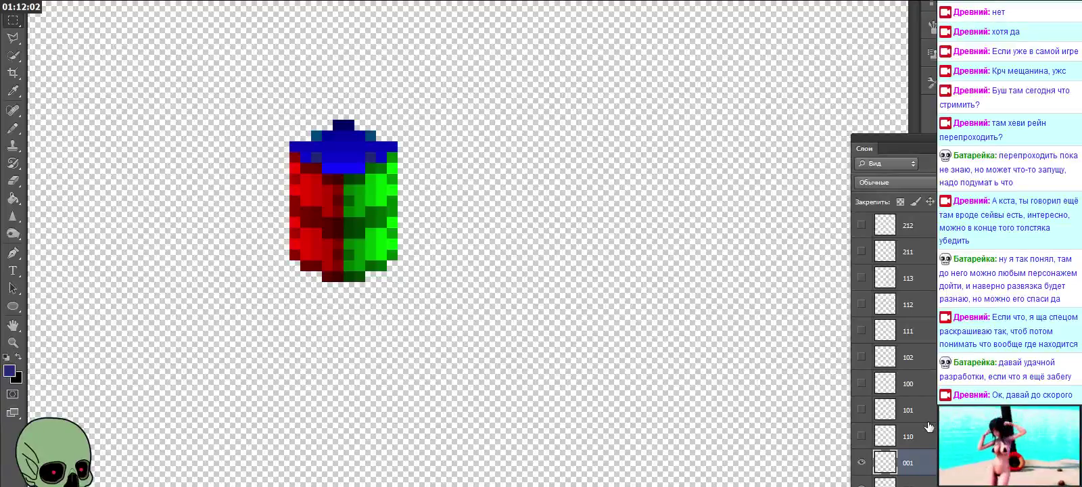
pyautogui.click(906, 441)
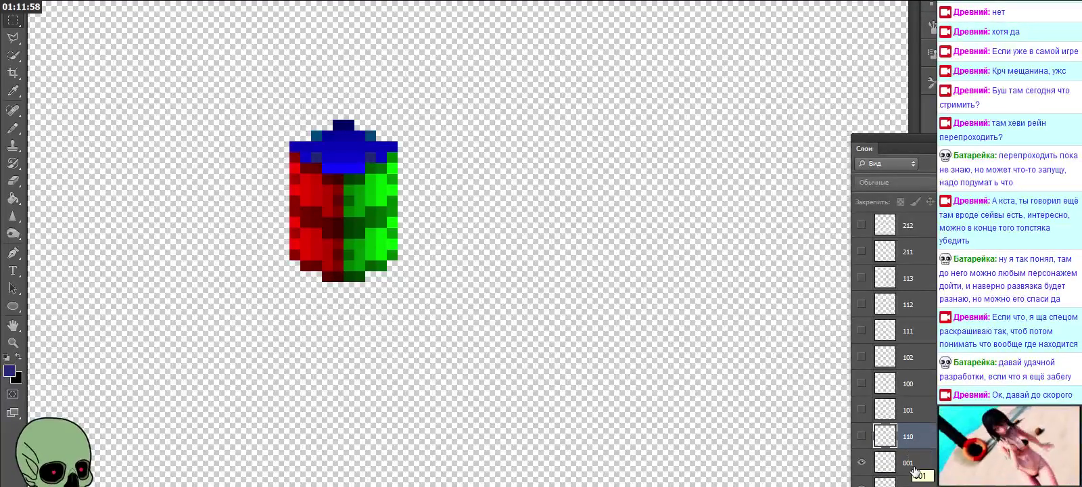
pyautogui.scroll(2, 906, 462)
pyautogui.scroll(2, 906, 462)
pyautogui.scroll(2, 913, 460)
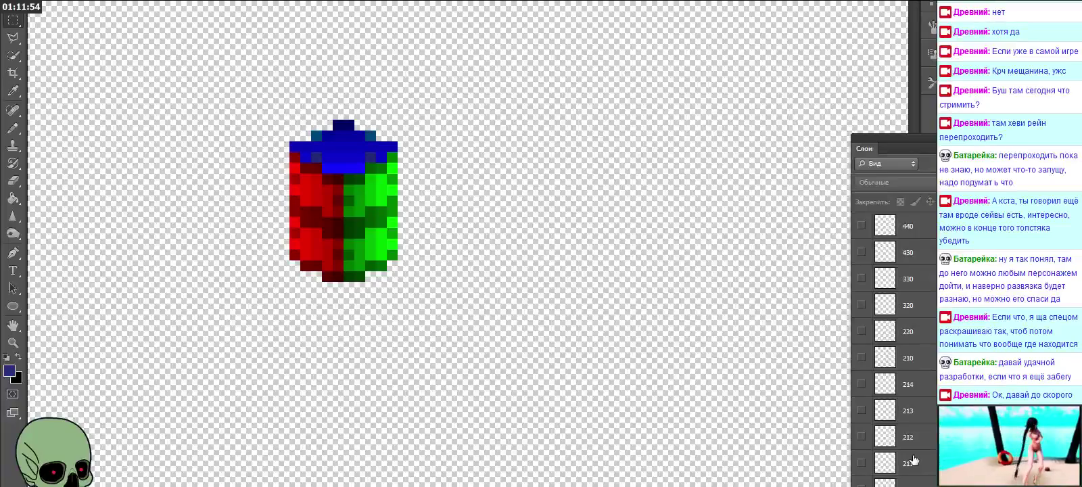
pyautogui.scroll(-5, 913, 460)
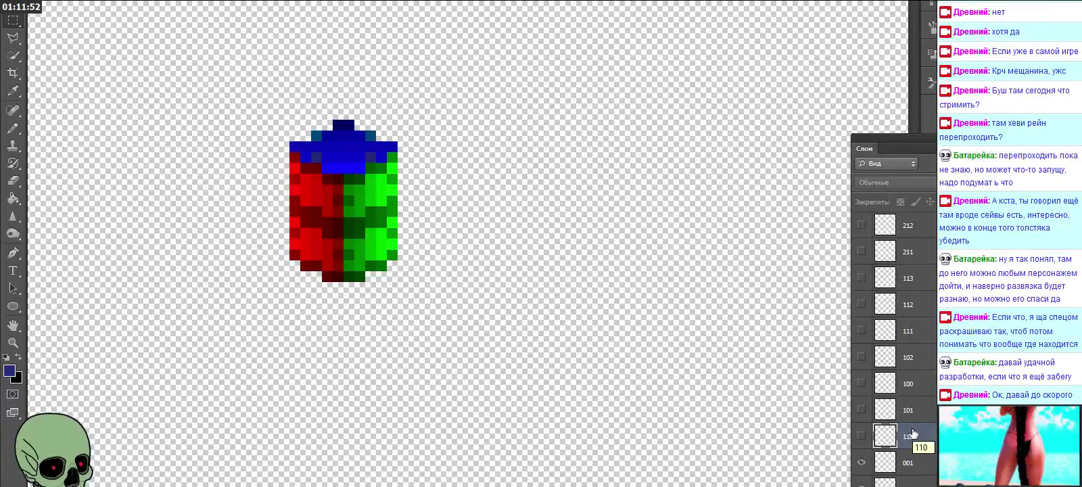
pyautogui.click(861, 463)
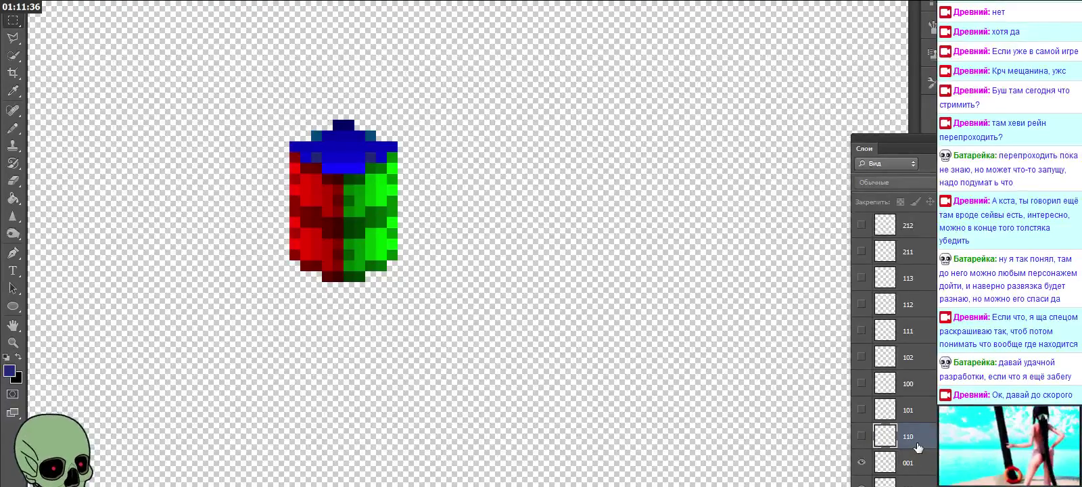
# Step: Reorder layers: 100 just above 001, 110 between 102 and 101, and 111 below 110
pyautogui.moveTo(911, 394); pyautogui.dragTo(913, 447)
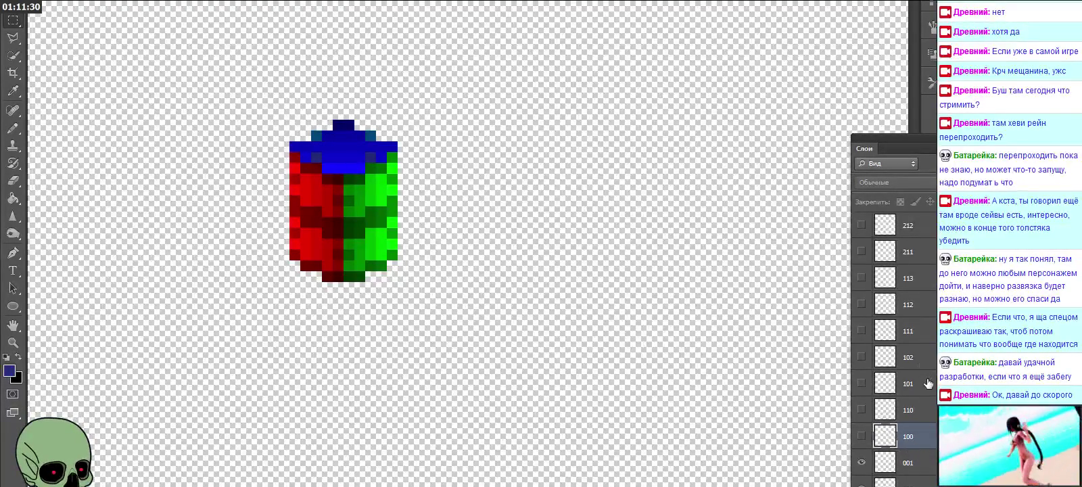
pyautogui.moveTo(926, 409); pyautogui.dragTo(925, 395)
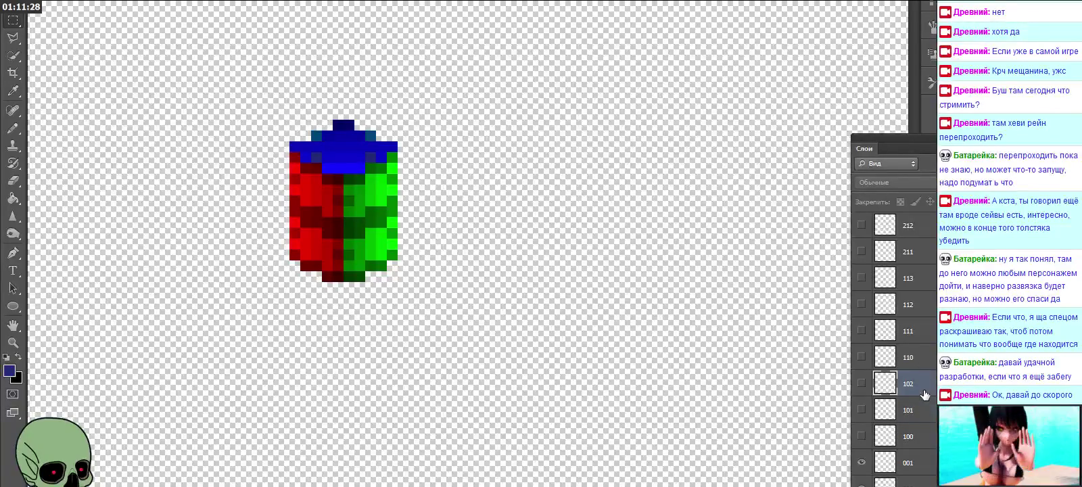
pyautogui.moveTo(922, 338); pyautogui.dragTo(923, 370)
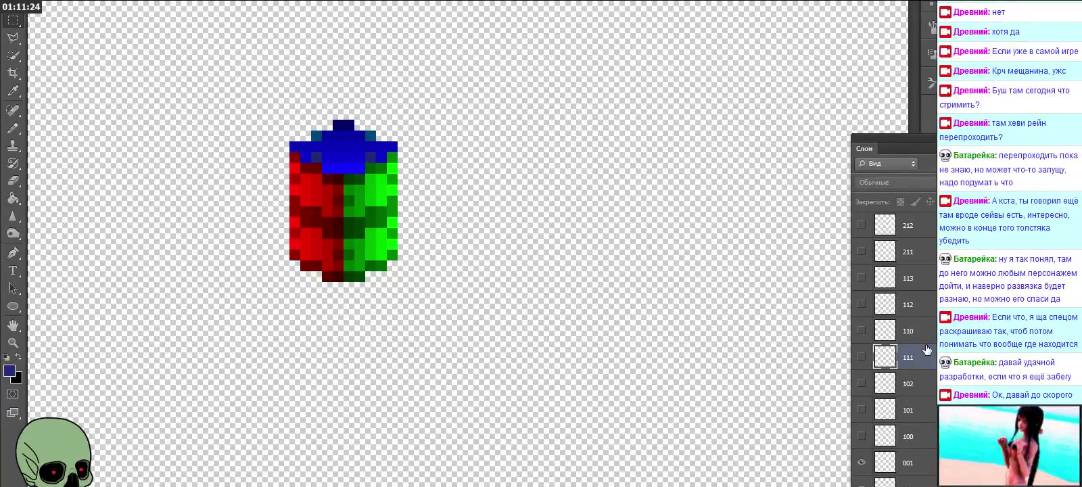
# Step: Toggle visibility of layers 001, 100, 101 and 102 to check stacking, leaving 100–102 shown
pyautogui.click(861, 462)
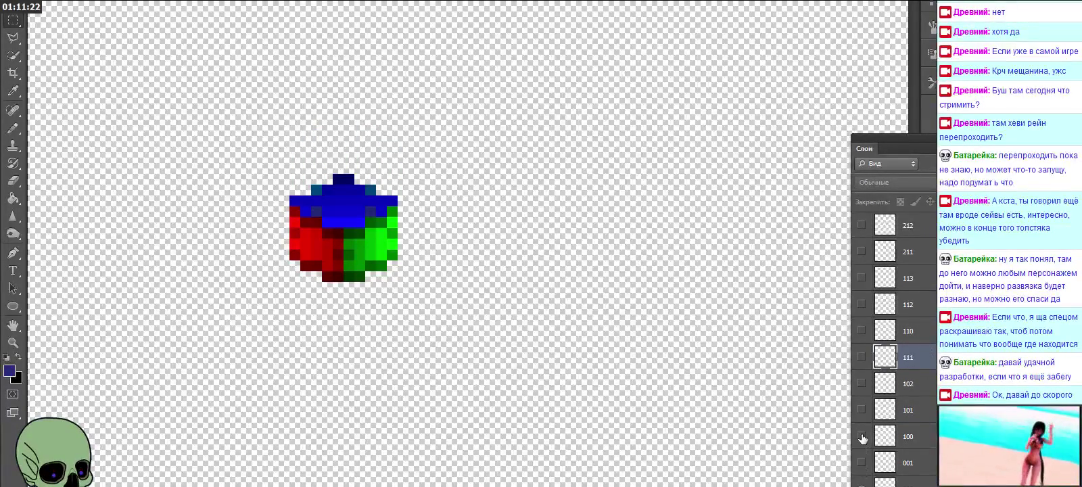
pyautogui.click(861, 436)
pyautogui.click(861, 410)
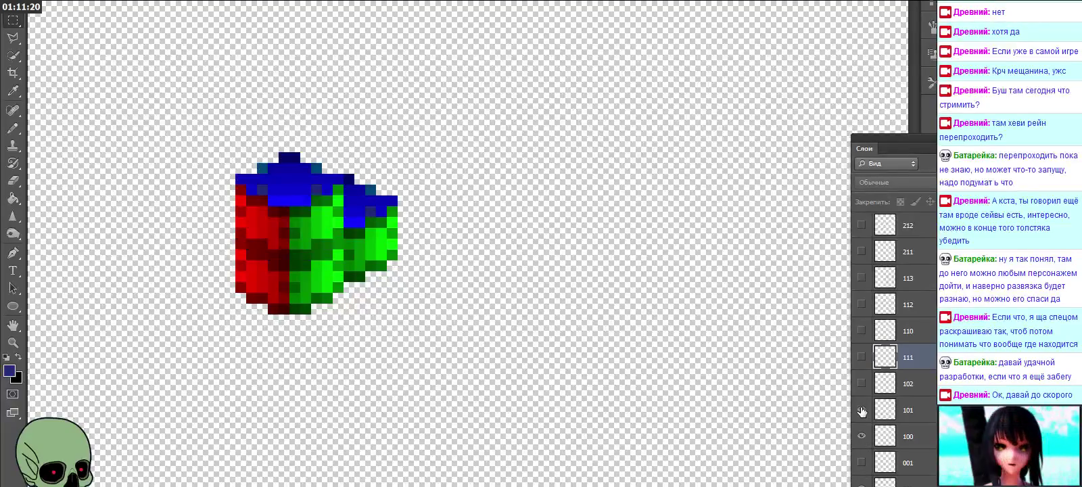
pyautogui.click(861, 383)
pyautogui.click(860, 383)
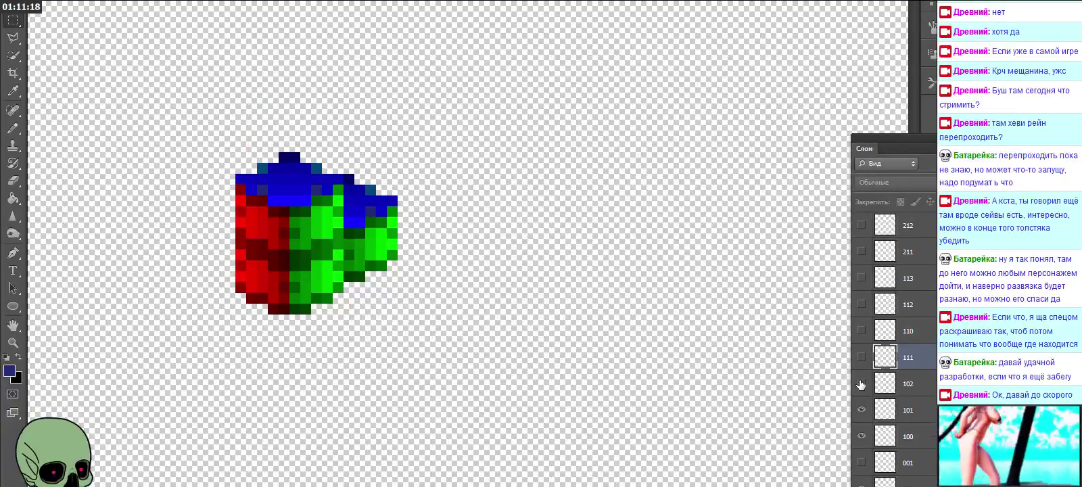
pyautogui.click(862, 436)
pyautogui.click(861, 410)
pyautogui.click(861, 384)
pyautogui.click(860, 383)
pyautogui.click(860, 383)
pyautogui.click(861, 410)
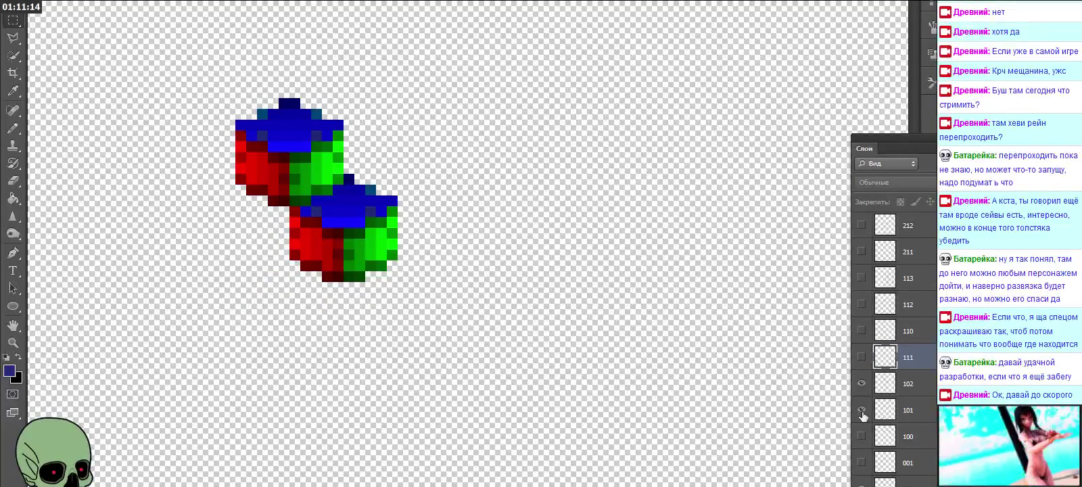
pyautogui.click(862, 437)
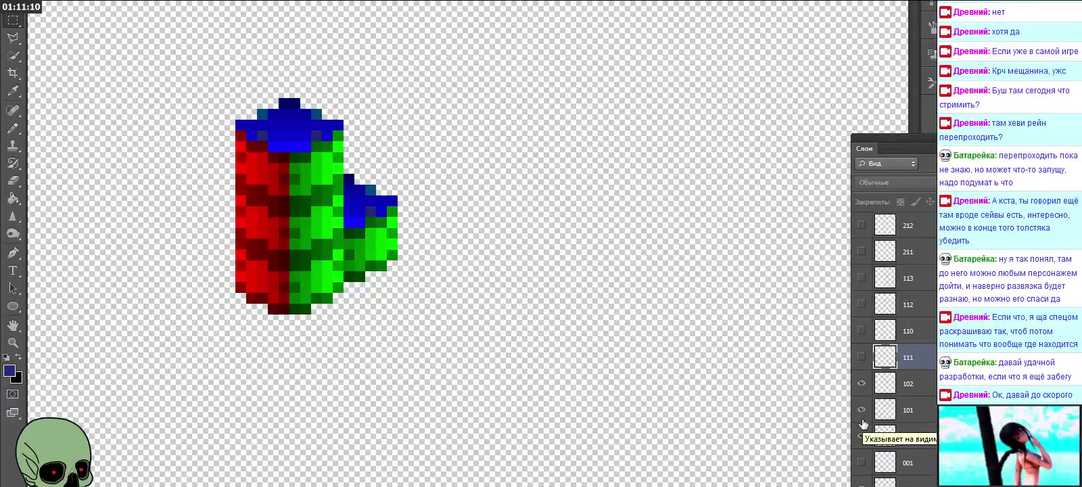
pyautogui.click(862, 437)
pyautogui.click(862, 409)
pyautogui.click(862, 384)
pyautogui.moveTo(862, 385); pyautogui.dragTo(862, 440)
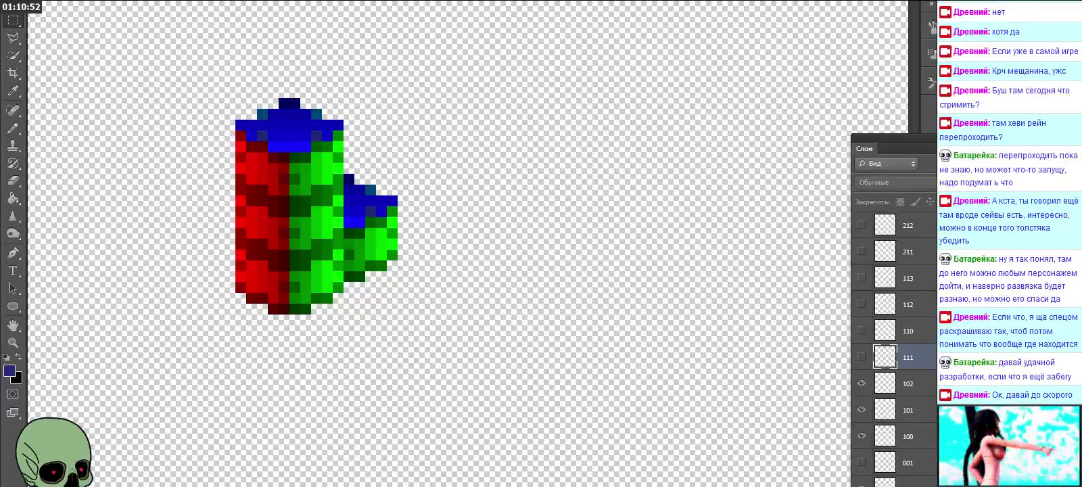
# Step: Move layer 110 back below 111, show layers 110 to 112, and select layers 211 onward
pyautogui.moveTo(923, 335); pyautogui.dragTo(923, 356)
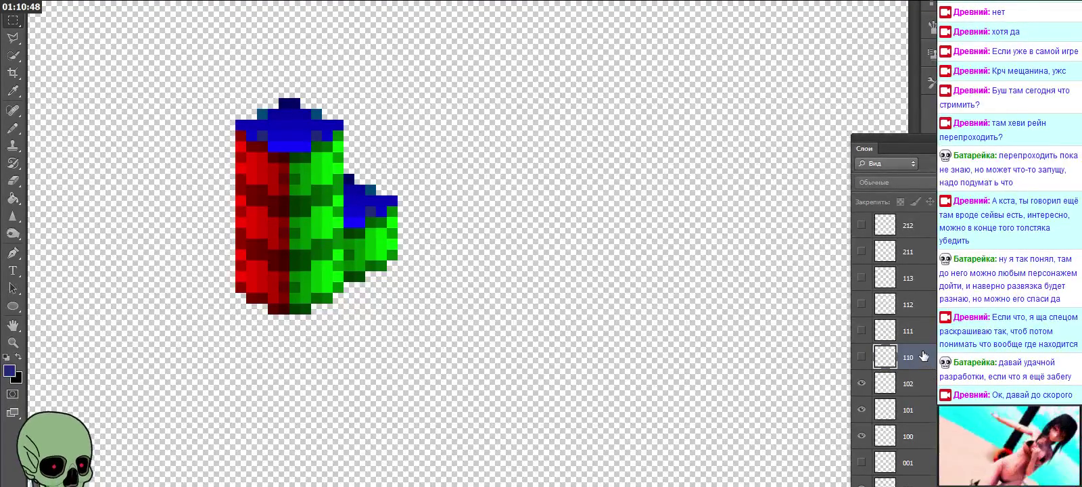
pyautogui.click(860, 357)
pyautogui.moveTo(861, 330); pyautogui.dragTo(859, 278)
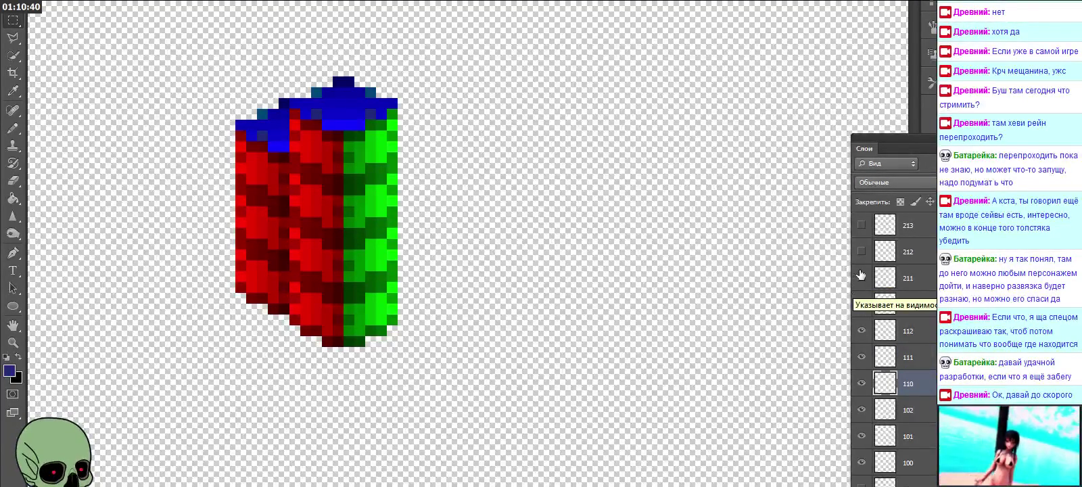
pyautogui.click(862, 279)
pyautogui.click(861, 278)
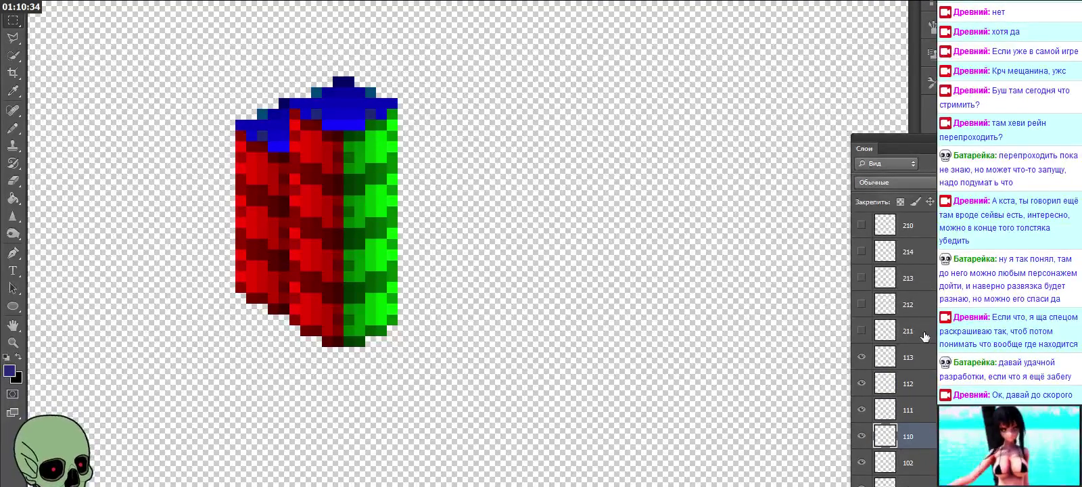
pyautogui.click(926, 334)
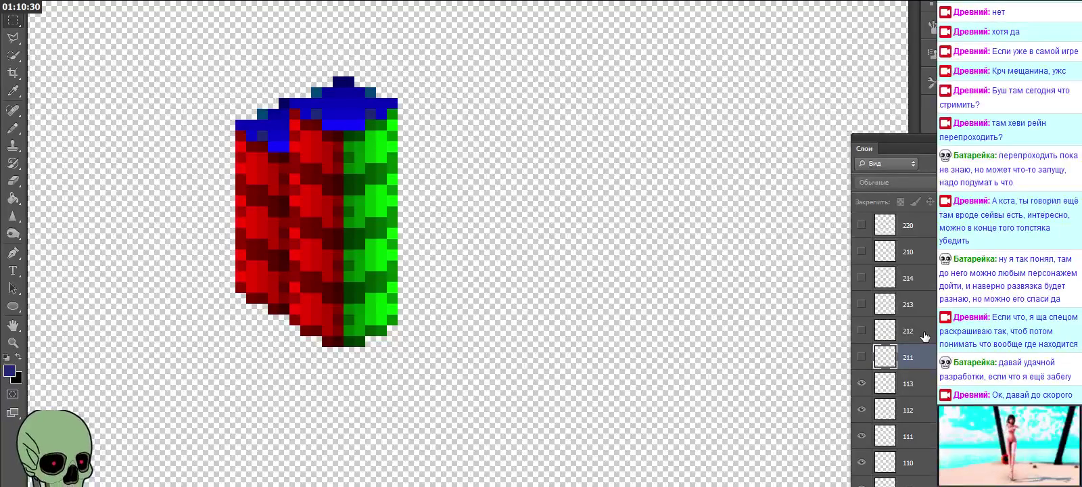
pyautogui.keyDown('shift'); pyautogui.click(923, 333); pyautogui.keyUp('shift')
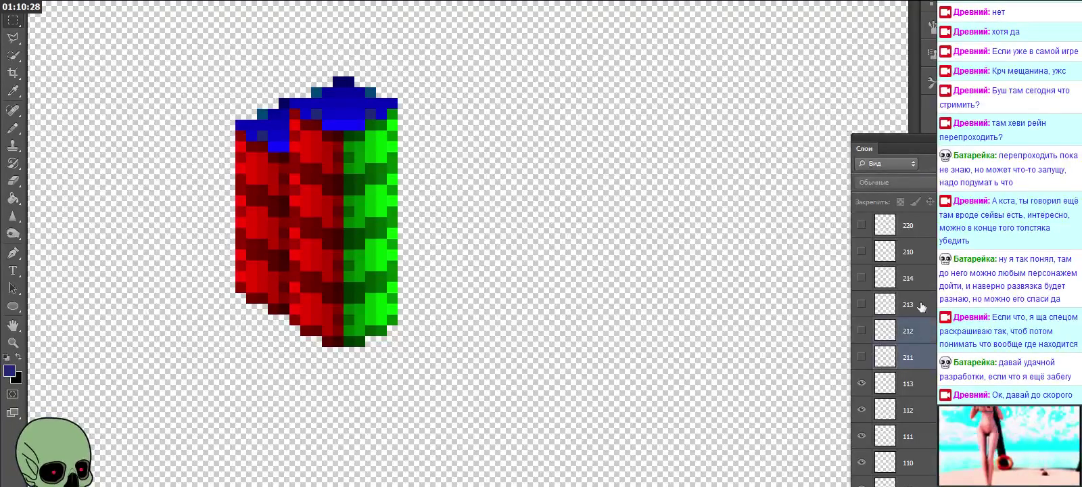
# Step: Select layers 211 to 214 and delete them, confirming the prompt
pyautogui.keyDown('shift'); pyautogui.click(920, 306); pyautogui.keyUp('shift')
pyautogui.keyDown('shift'); pyautogui.click(917, 277); pyautogui.keyUp('shift')
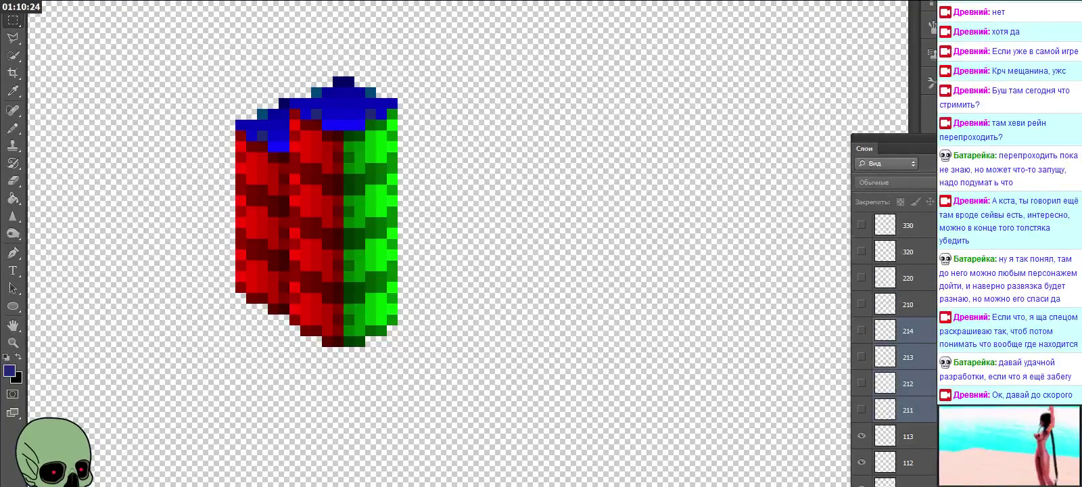
pyautogui.press('Delete')
pyautogui.click(477, 153)
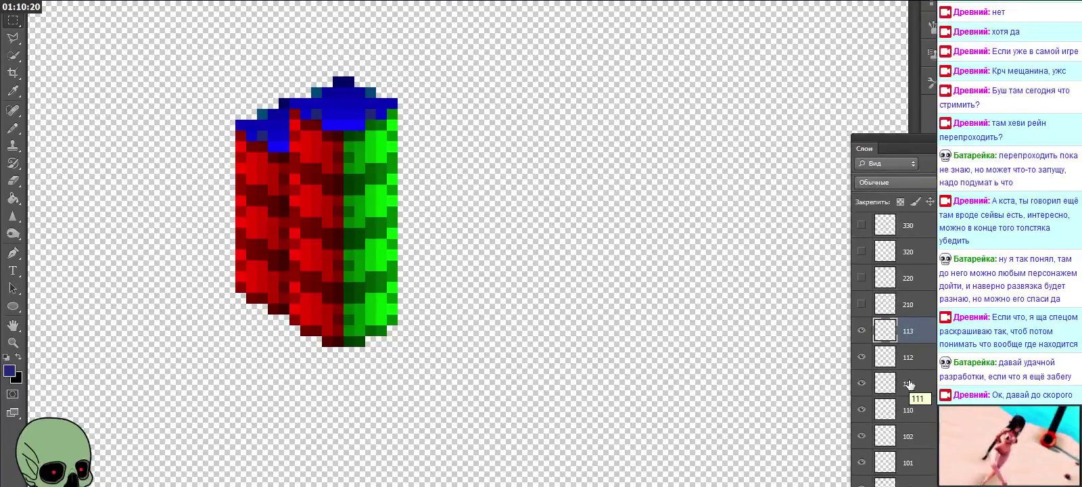
# Step: Show layer 210's cube, then hide every cube from layer 210 down to 001
pyautogui.click(861, 304)
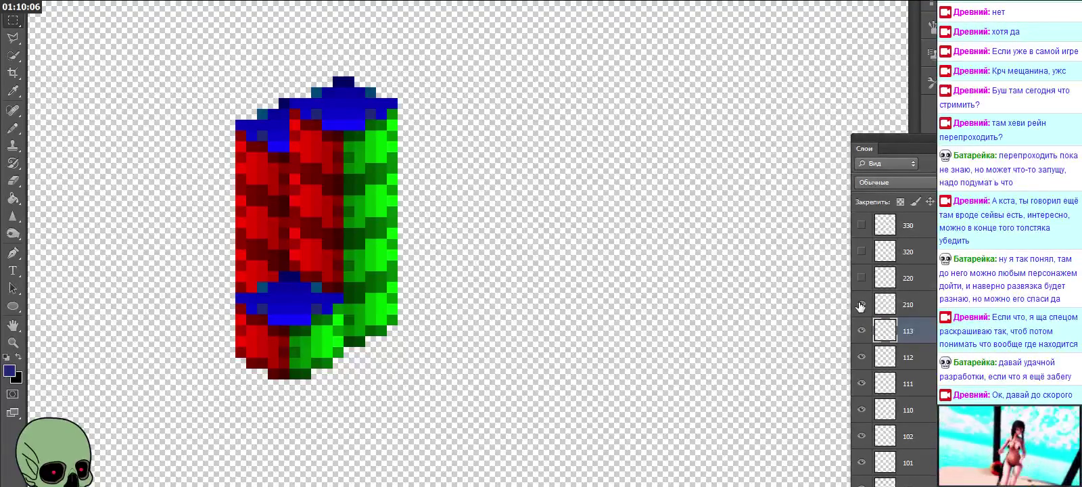
pyautogui.scroll(-2, 886, 324)
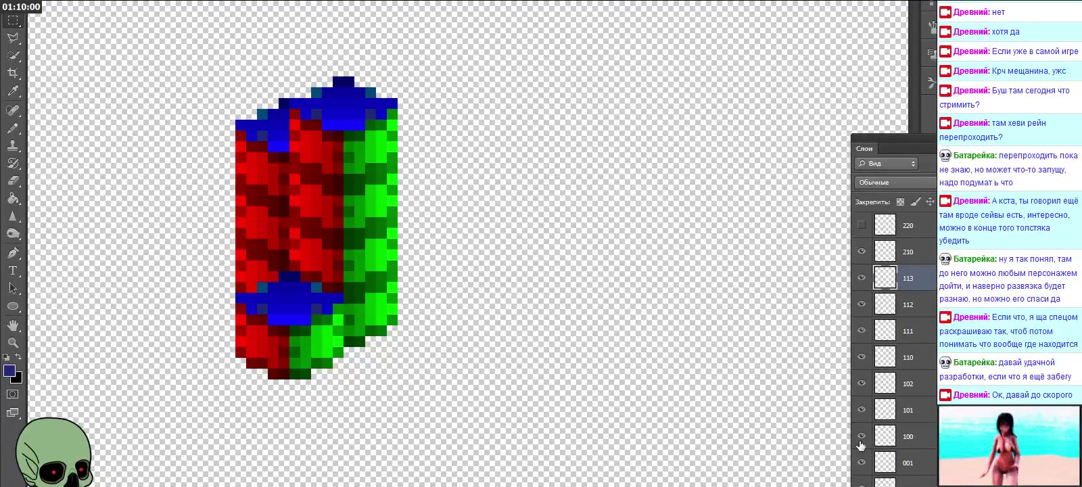
pyautogui.click(861, 251)
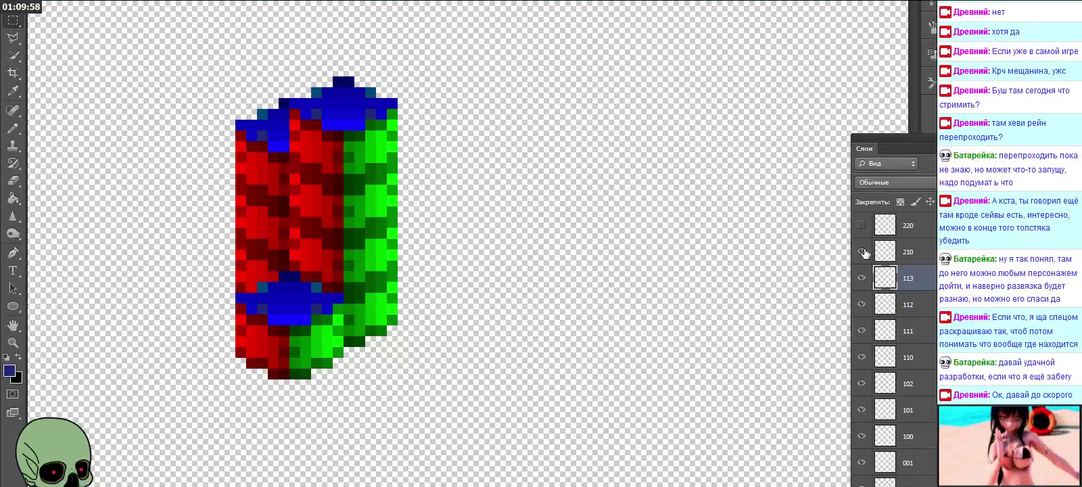
pyautogui.click(861, 278)
pyautogui.click(862, 304)
pyautogui.click(862, 330)
pyautogui.click(862, 357)
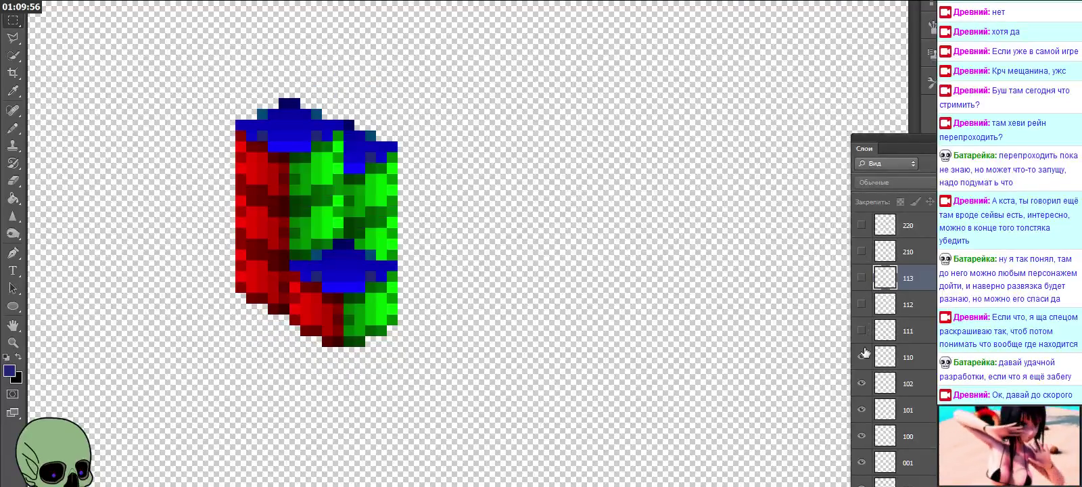
pyautogui.click(861, 383)
pyautogui.click(861, 409)
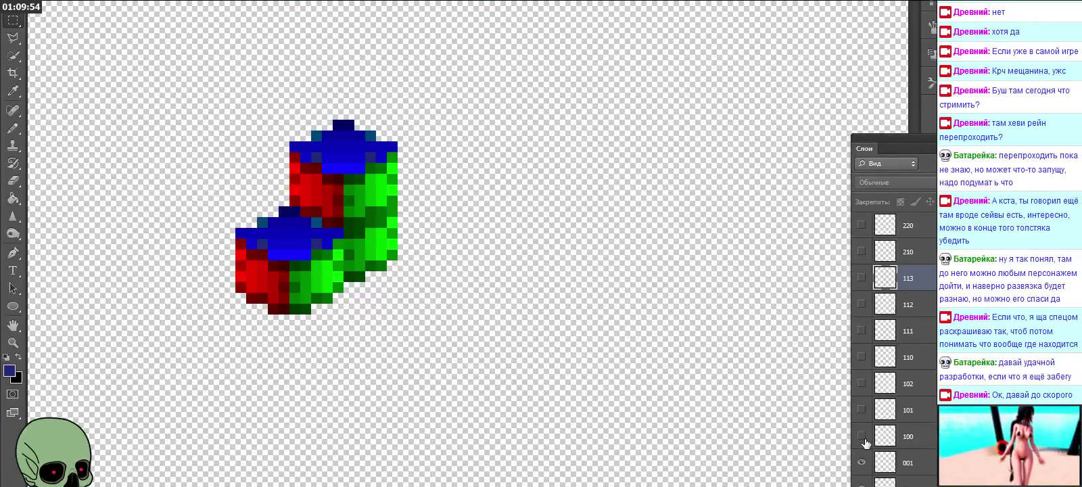
pyautogui.click(861, 435)
pyautogui.click(862, 461)
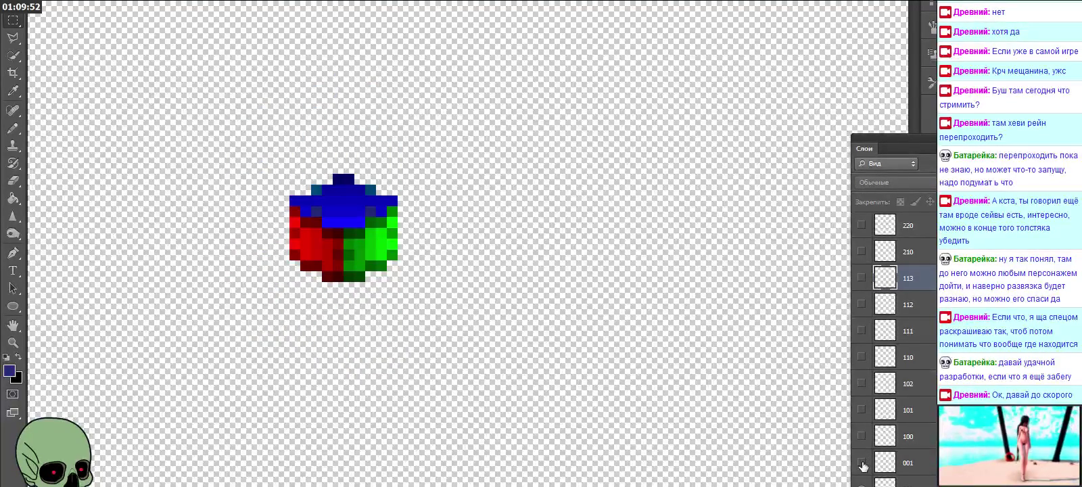
# Step: Show the cubes on layers 001 through 113 and 210 again, making layer 210 active
pyautogui.click(862, 462)
pyautogui.click(861, 435)
pyautogui.click(862, 409)
pyautogui.click(862, 382)
pyautogui.click(862, 356)
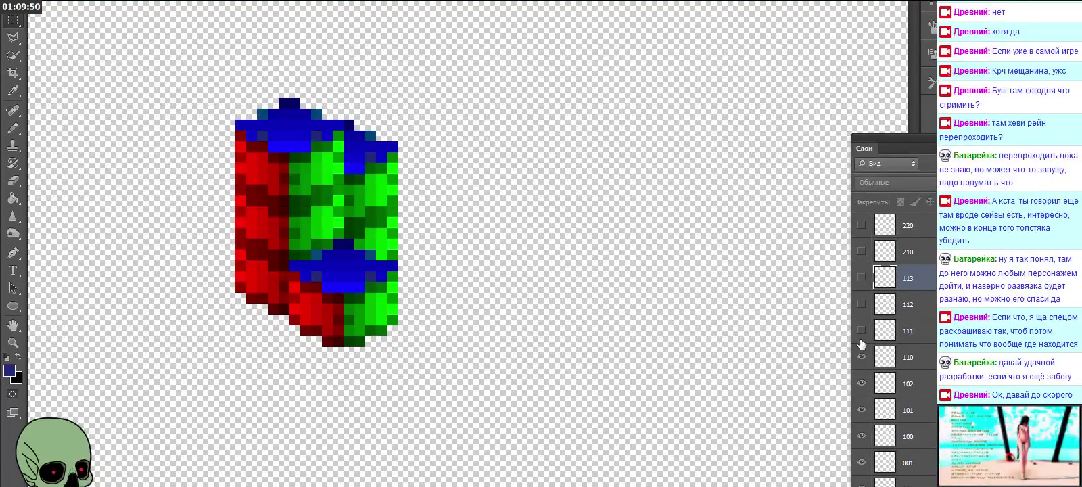
pyautogui.click(861, 330)
pyautogui.click(862, 304)
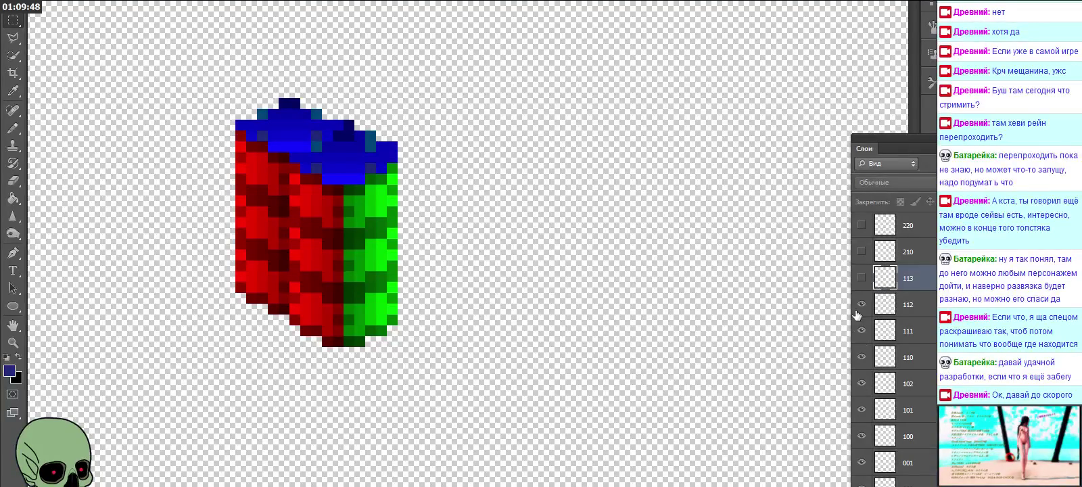
pyautogui.click(862, 278)
pyautogui.scroll(1, 863, 324)
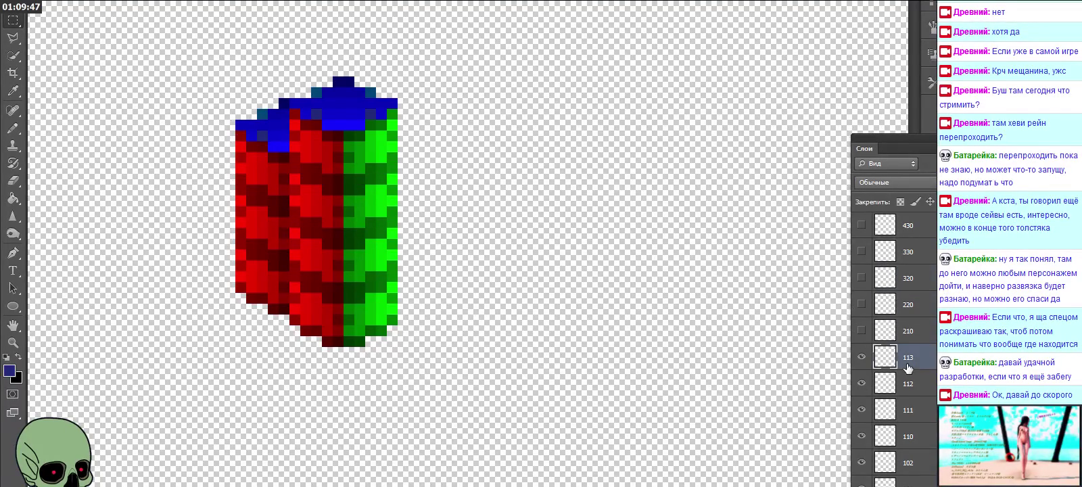
pyautogui.click(861, 330)
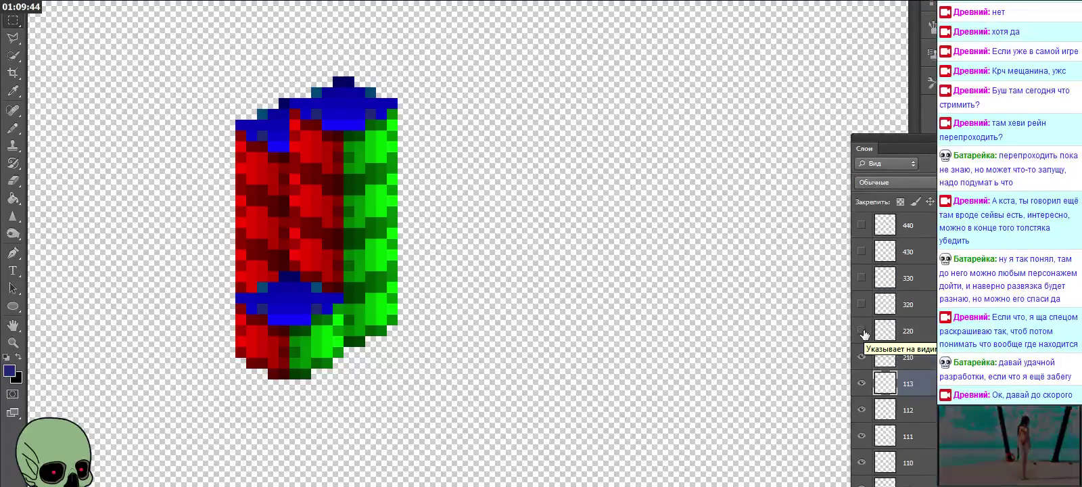
pyautogui.scroll(1, 879, 345)
pyautogui.click(918, 358)
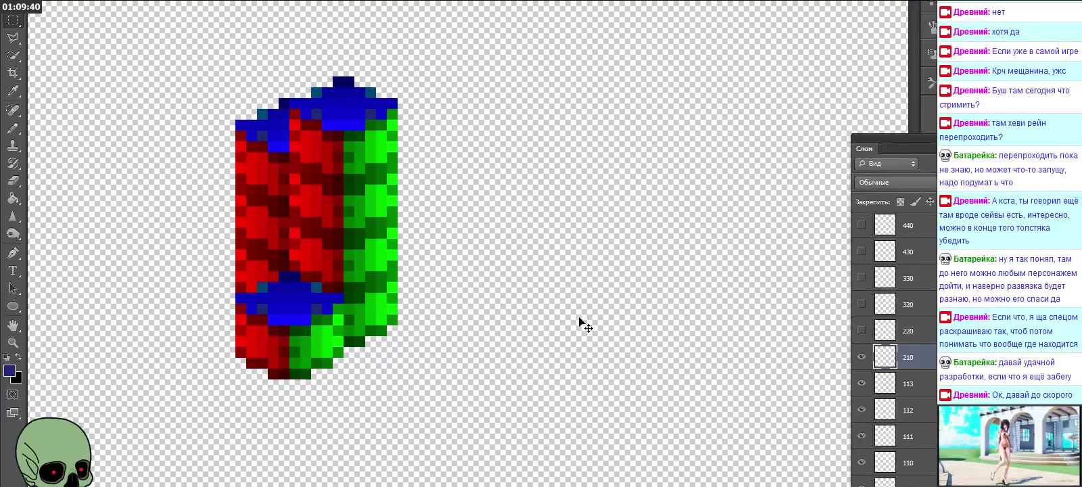
# Step: Paste a cube onto the lower column and name its layer 211
pyautogui.hotkey('ctrl', 'v')
pyautogui.moveTo(505, 271); pyautogui.dragTo(332, 277)
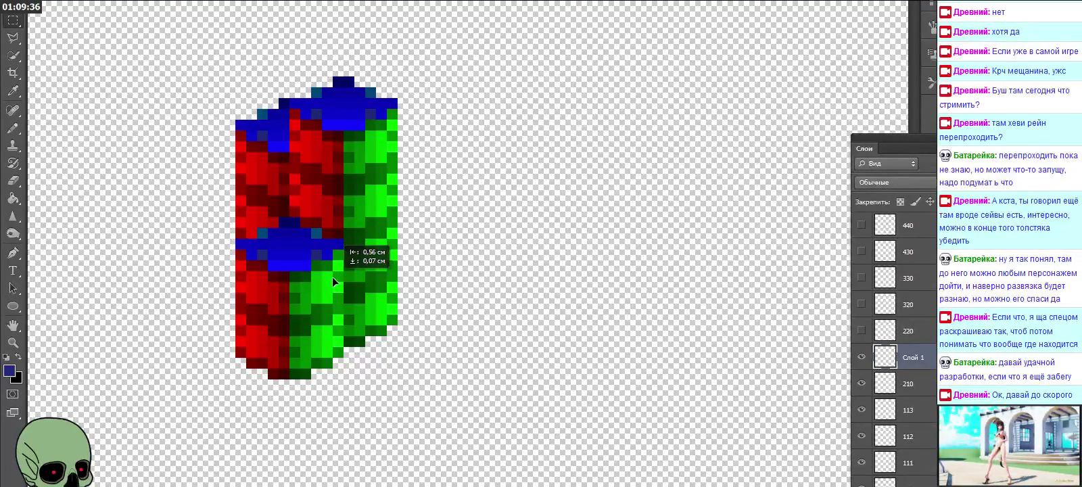
pyautogui.moveTo(332, 277); pyautogui.dragTo(331, 274)
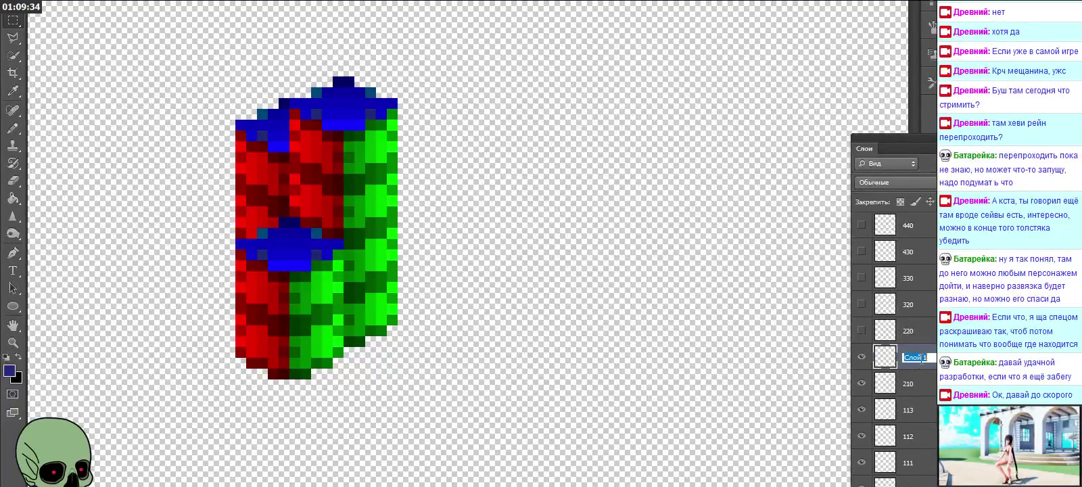
pyautogui.write('211')
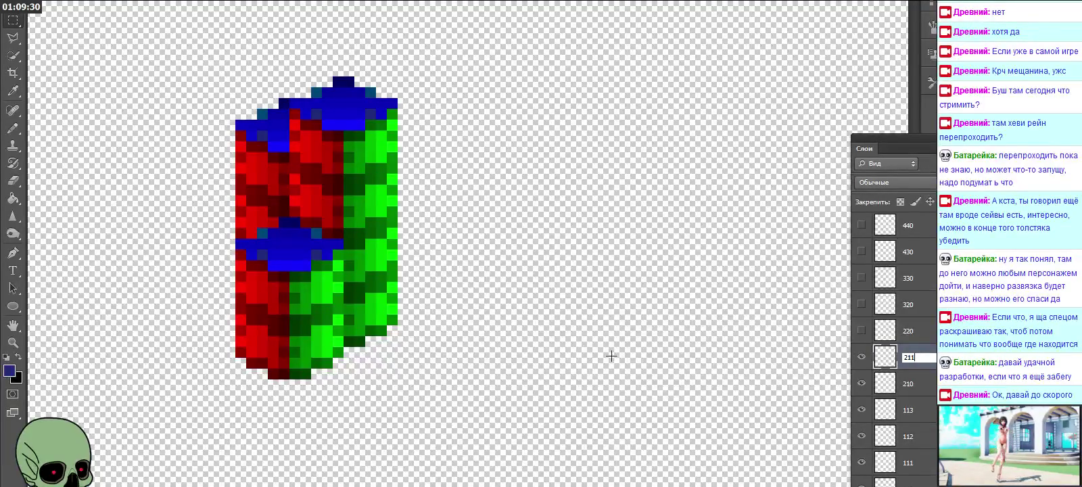
pyautogui.press('Return')
# Step: Paste another cube higher on the column, name its layer 212, and show layer 220
pyautogui.hotkey('ctrl', 'v')
pyautogui.moveTo(464, 276)
pyautogui.mouseDown()
pyautogui.moveTo(261, 198)
pyautogui.moveTo(306, 235)
pyautogui.moveTo(296, 236)
pyautogui.mouseUp()
pyautogui.doubleClick(913, 358)
pyautogui.write('212')
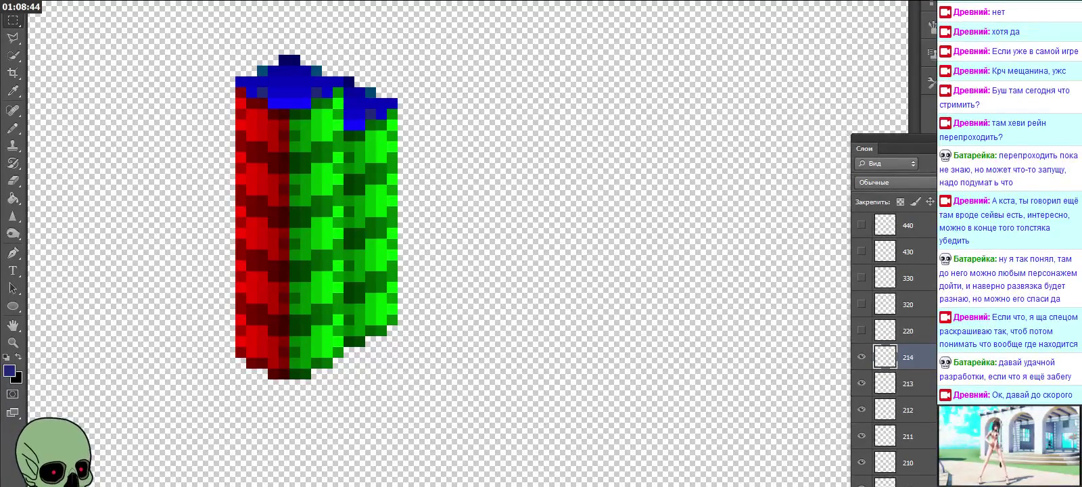
pyautogui.click(924, 331)
pyautogui.click(862, 331)
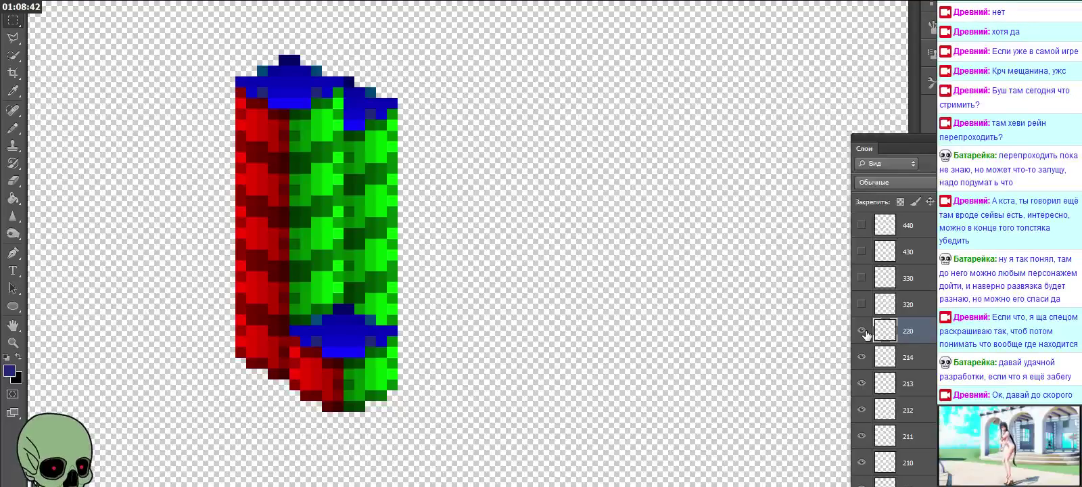
# Step: Paste two cubes onto the column and name their layers 221 and 222
pyautogui.hotkey('ctrl', 'v')
pyautogui.moveTo(475, 262)
pyautogui.mouseDown()
pyautogui.moveTo(400, 292)
pyautogui.moveTo(367, 322)
pyautogui.mouseUp()
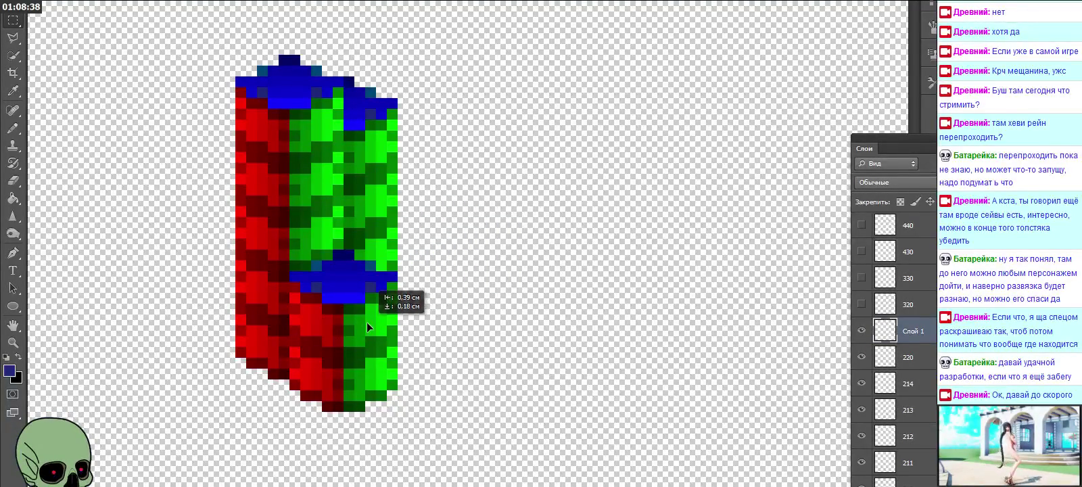
pyautogui.doubleClick(913, 332)
pyautogui.write('221')
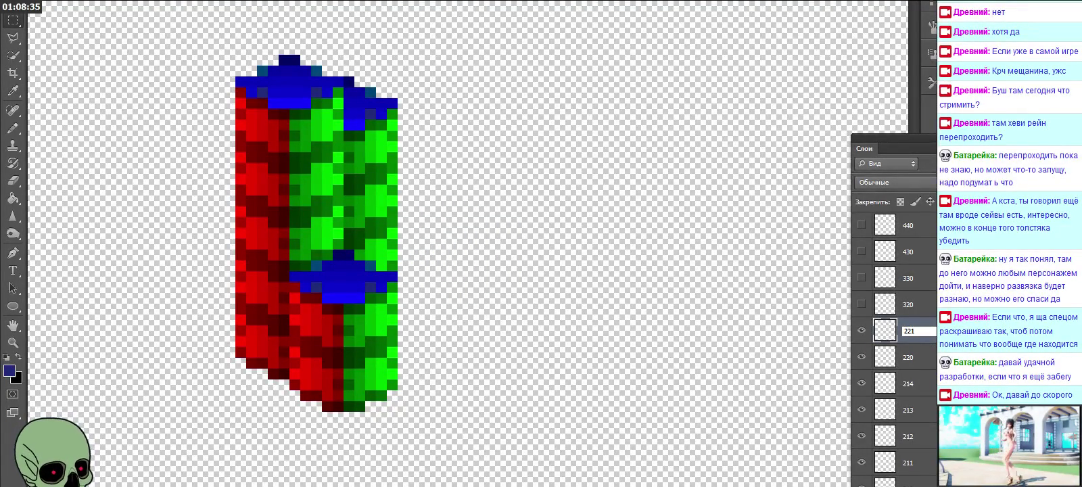
pyautogui.press('Return')
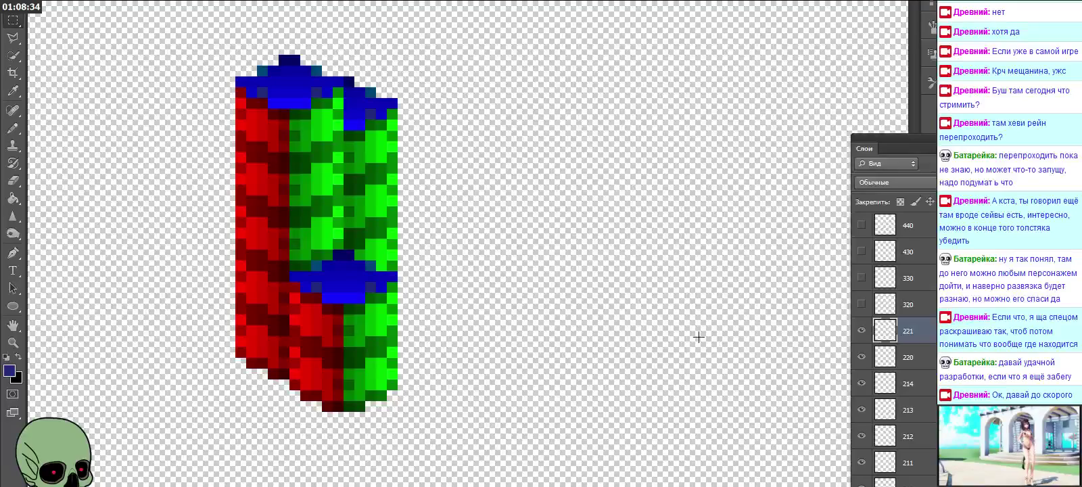
pyautogui.hotkey('ctrl', 'v')
pyautogui.moveTo(482, 249)
pyautogui.mouseDown()
pyautogui.moveTo(380, 231)
pyautogui.moveTo(369, 249)
pyautogui.mouseUp()
pyautogui.doubleClick(913, 331)
pyautogui.write('2')
pyautogui.press('Return')
# Step: Paste a third cube higher up the column and begin naming its layer 223
pyautogui.hotkey('ctrl', 'v')
pyautogui.moveTo(355, 214); pyautogui.dragTo(333, 182)
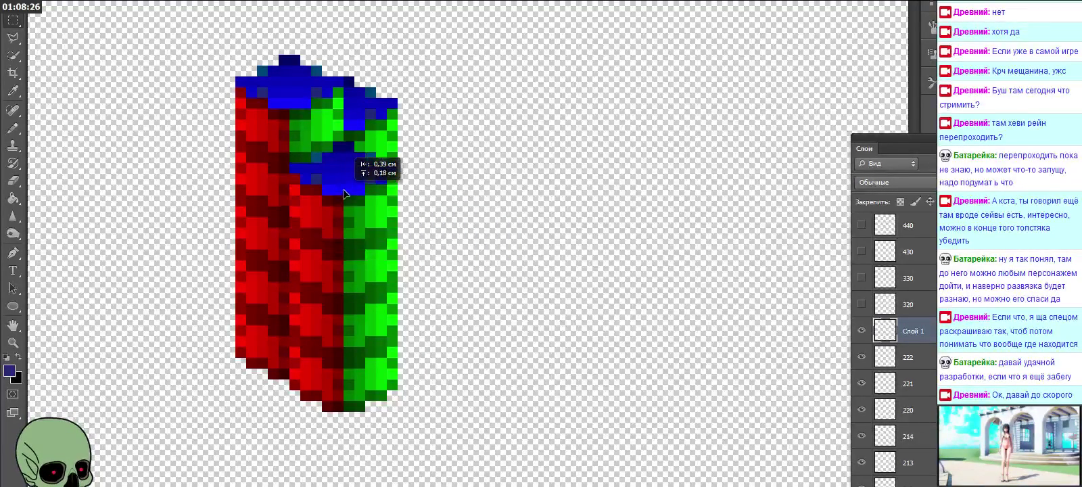
pyautogui.doubleClick(914, 331)
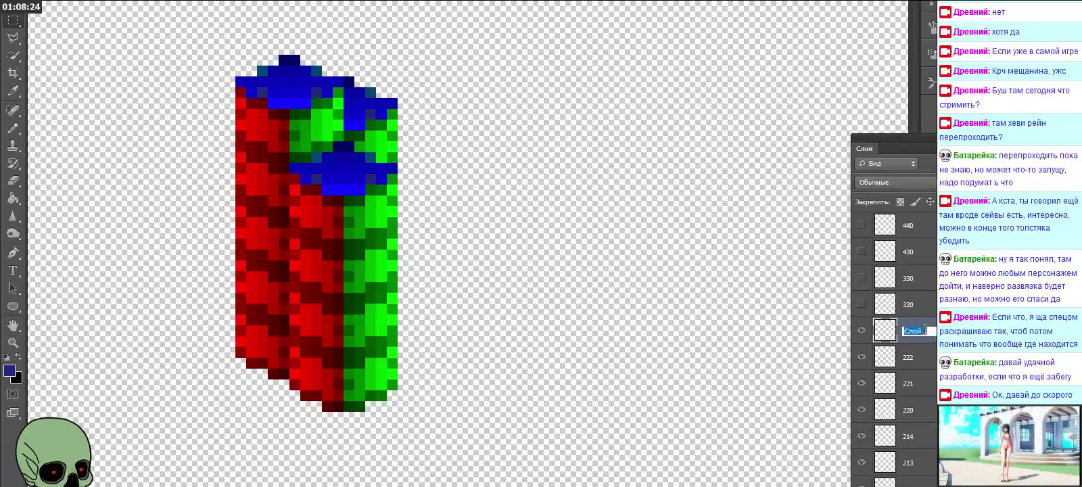
pyautogui.write('223')
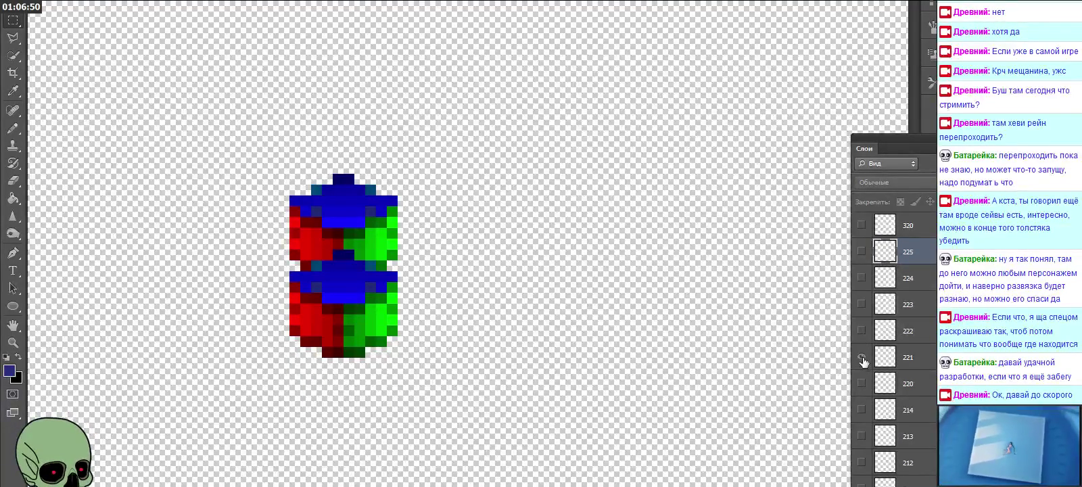
# Step: Hide layer 221's cube, show layers 220 and 225, and select 225 and 220 together
pyautogui.click(861, 357)
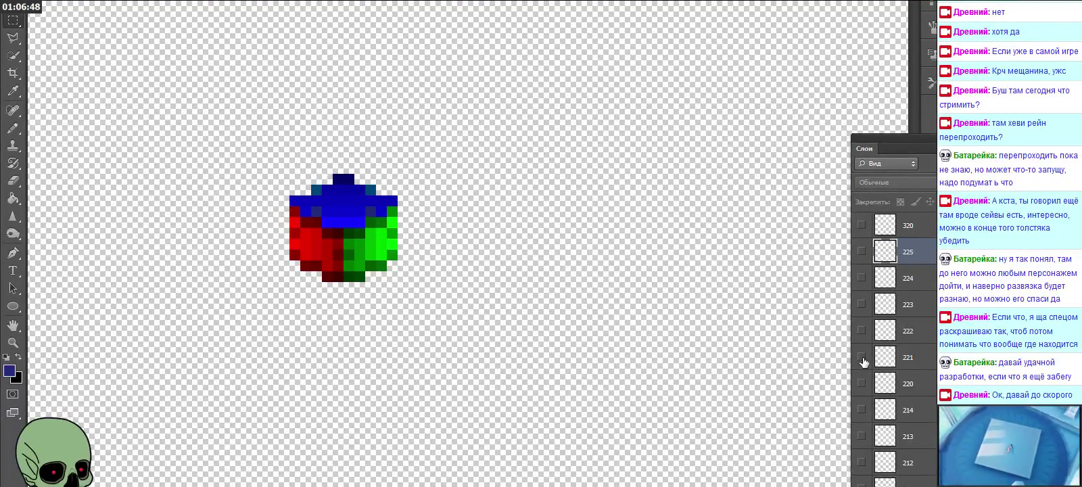
pyautogui.click(862, 383)
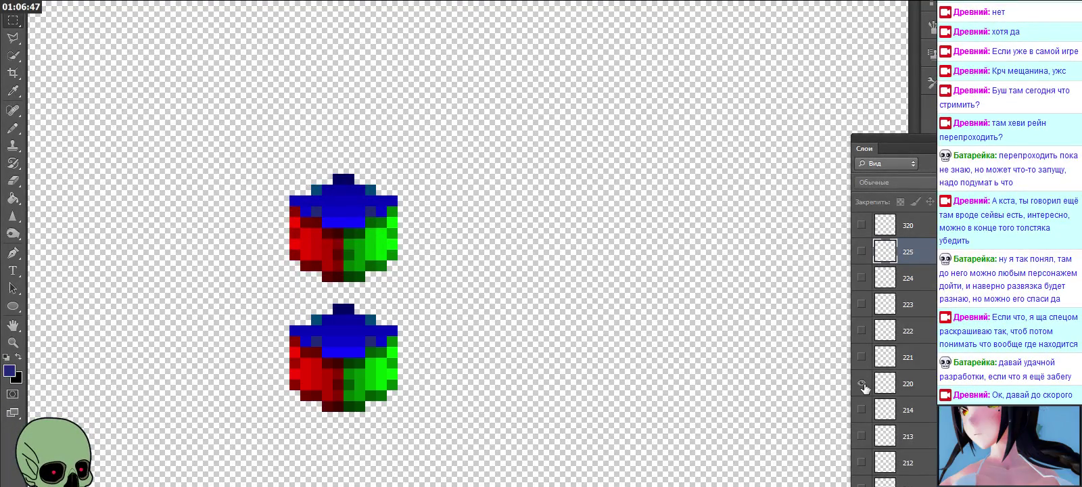
pyautogui.click(861, 253)
pyautogui.click(862, 278)
pyautogui.click(862, 279)
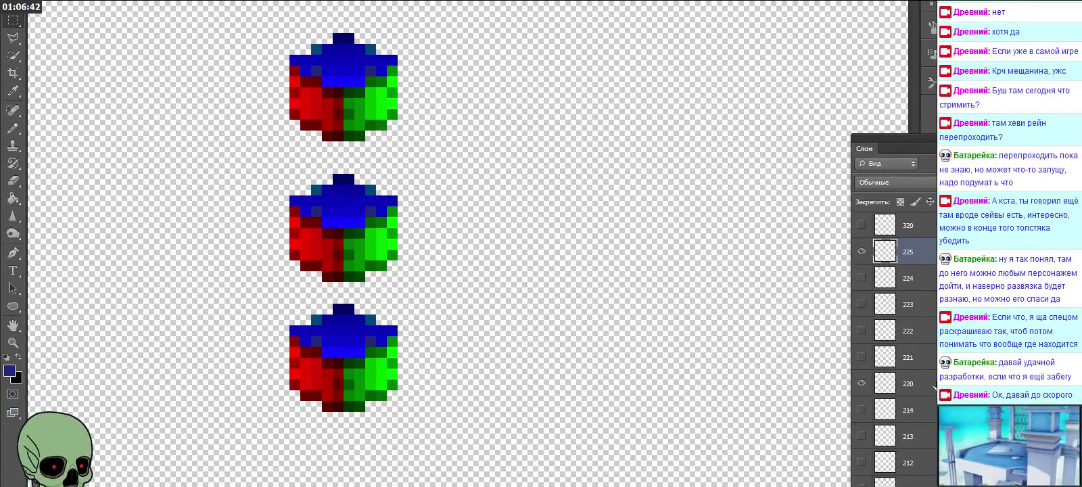
pyautogui.keyDown('ctrl'); pyautogui.click(934, 386); pyautogui.keyUp('ctrl')
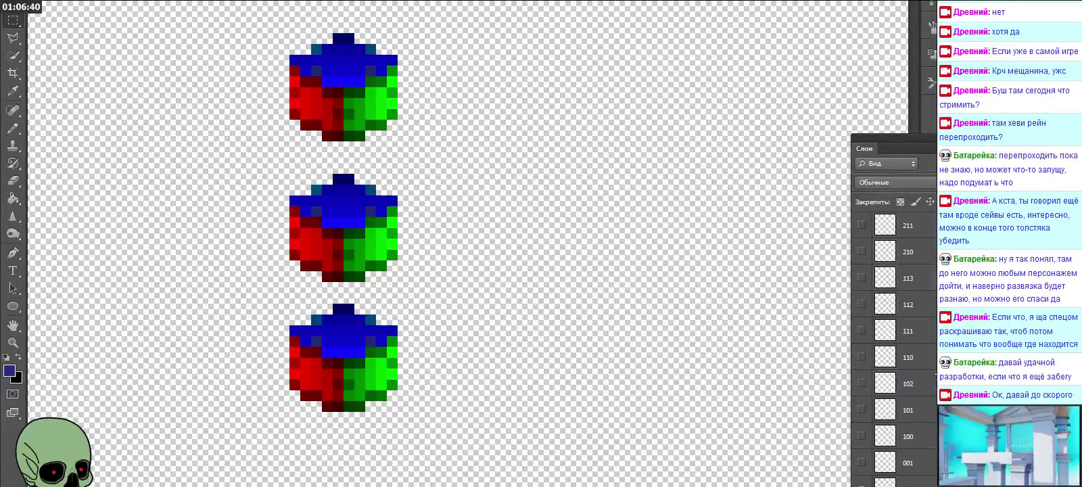
pyautogui.scroll(3, 906, 338)
pyautogui.scroll(-1, 899, 339)
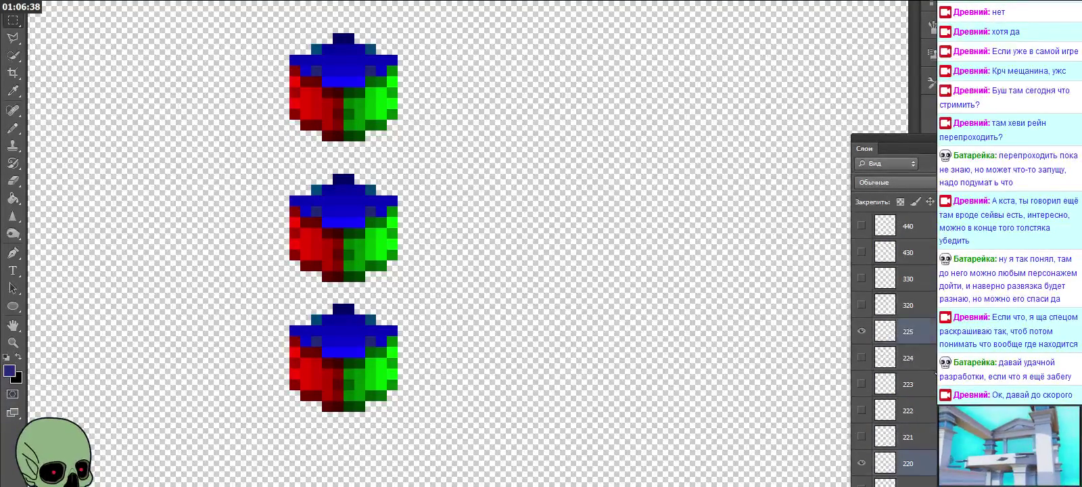
pyautogui.scroll(-2, 899, 338)
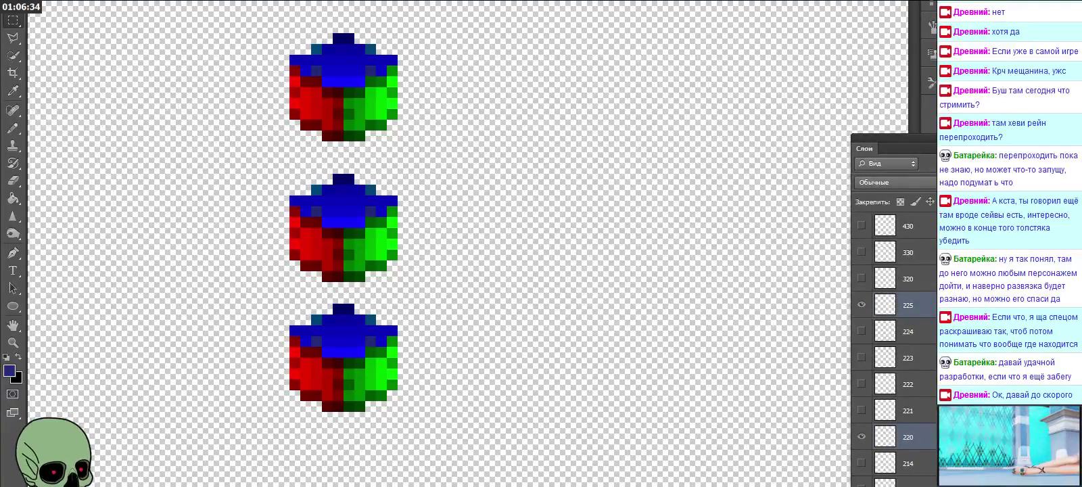
# Step: Delete layers 225 and 220, confirm with Да, and make layer 221 active
pyautogui.press('Delete')
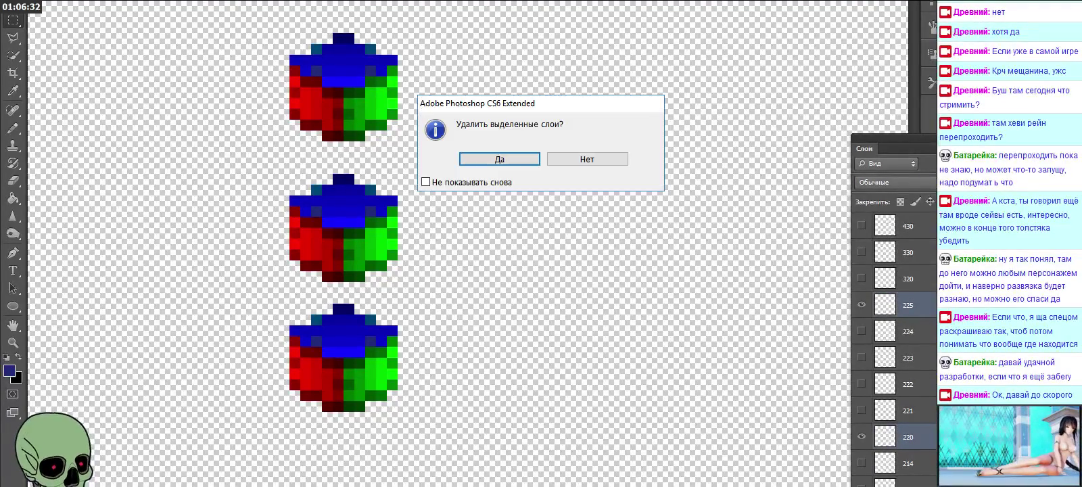
pyautogui.click(521, 166)
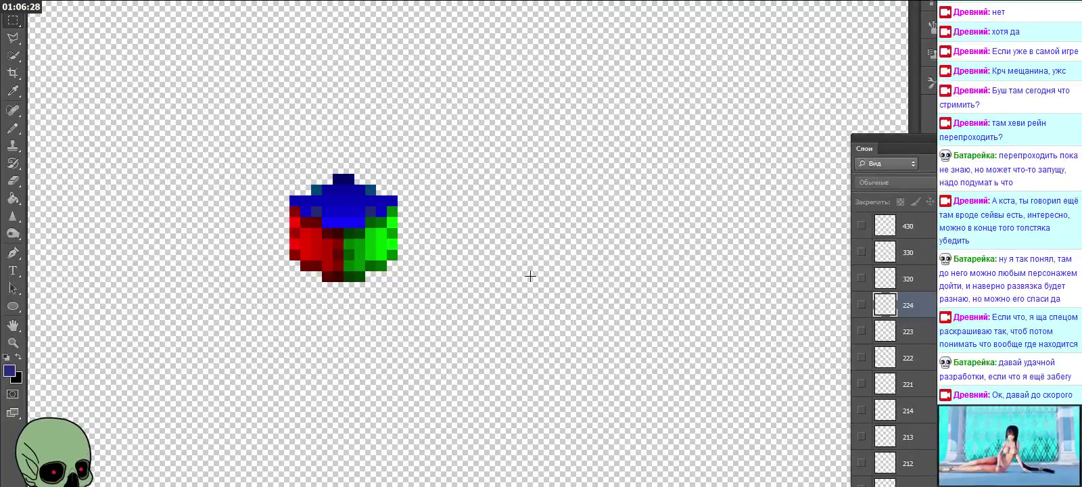
pyautogui.click(933, 392)
# Step: Show the cubes on layers 214–212, then select layer 210 and hide layers 211–213
pyautogui.scroll(-3, 906, 399)
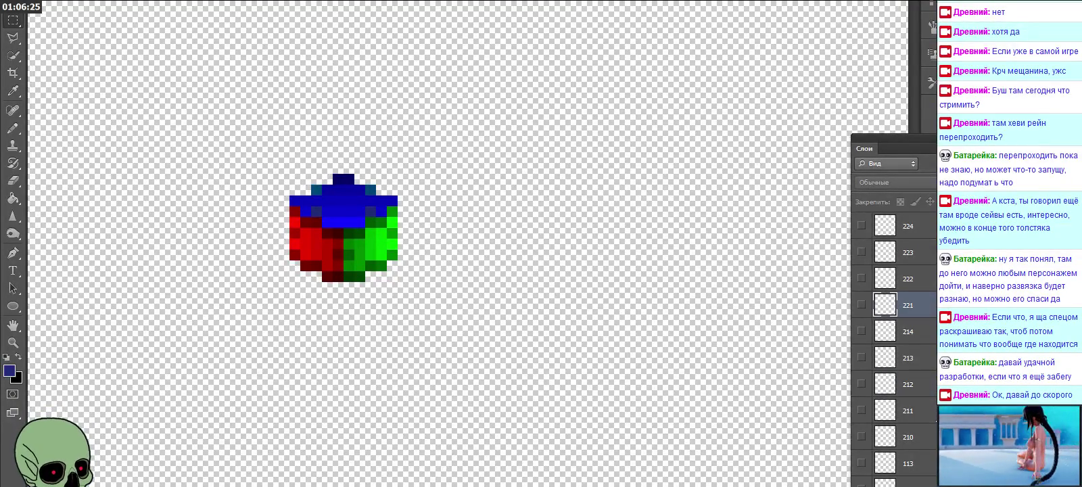
pyautogui.click(923, 335)
pyautogui.moveTo(862, 332); pyautogui.dragTo(860, 431)
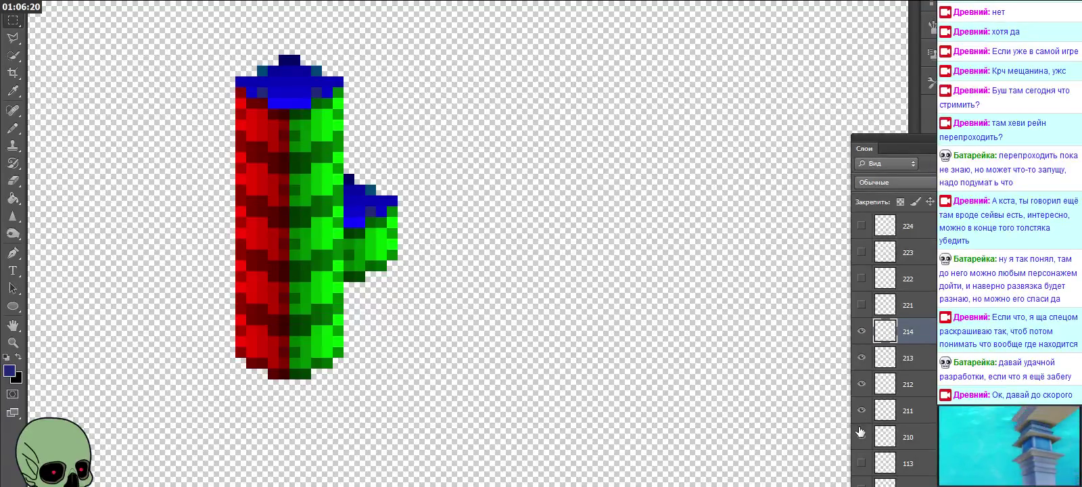
pyautogui.scroll(-3, 860, 431)
pyautogui.click(920, 358)
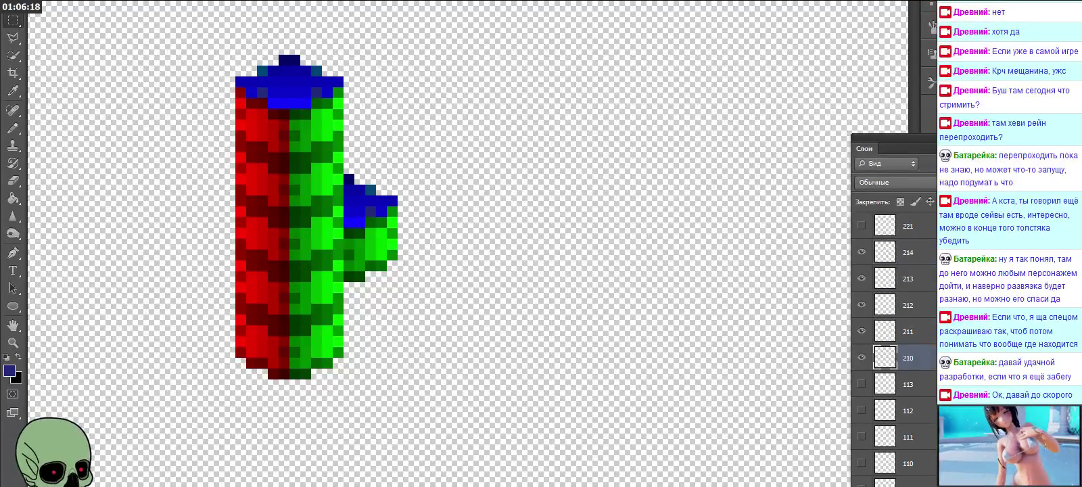
pyautogui.moveTo(861, 332); pyautogui.dragTo(863, 284)
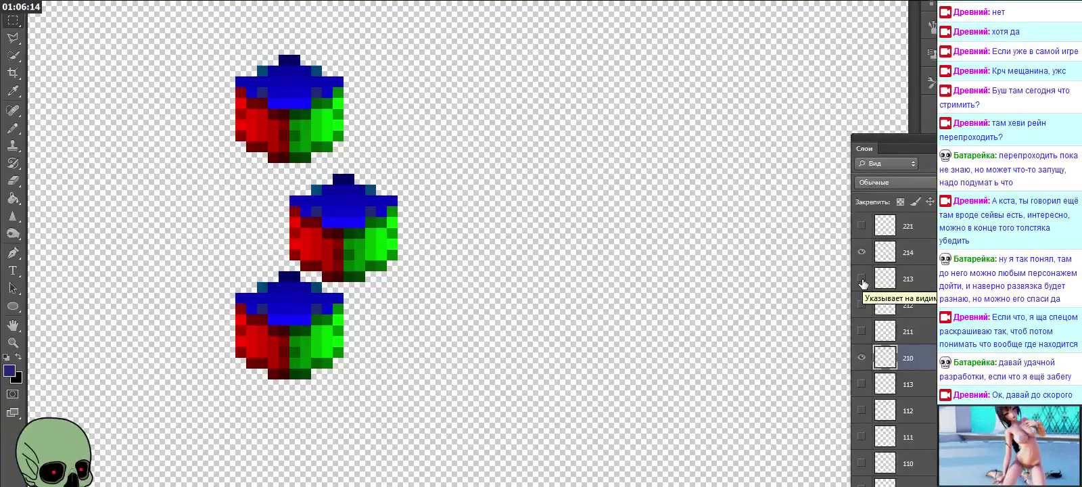
# Step: Briefly flick layers 213, 212 and 211 on and off, leaving them hidden
pyautogui.click(862, 278)
pyautogui.click(861, 278)
pyautogui.click(861, 305)
pyautogui.click(862, 304)
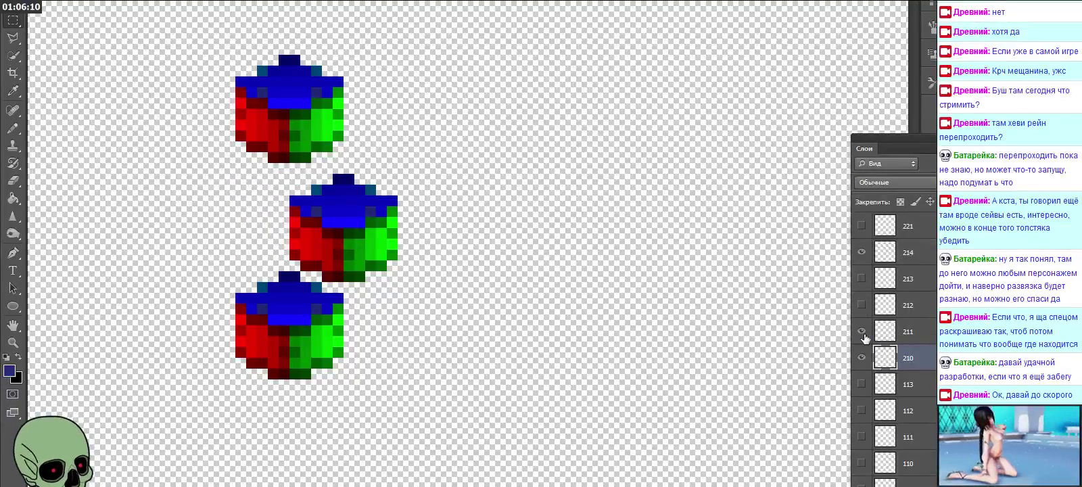
pyautogui.click(861, 332)
pyautogui.click(861, 331)
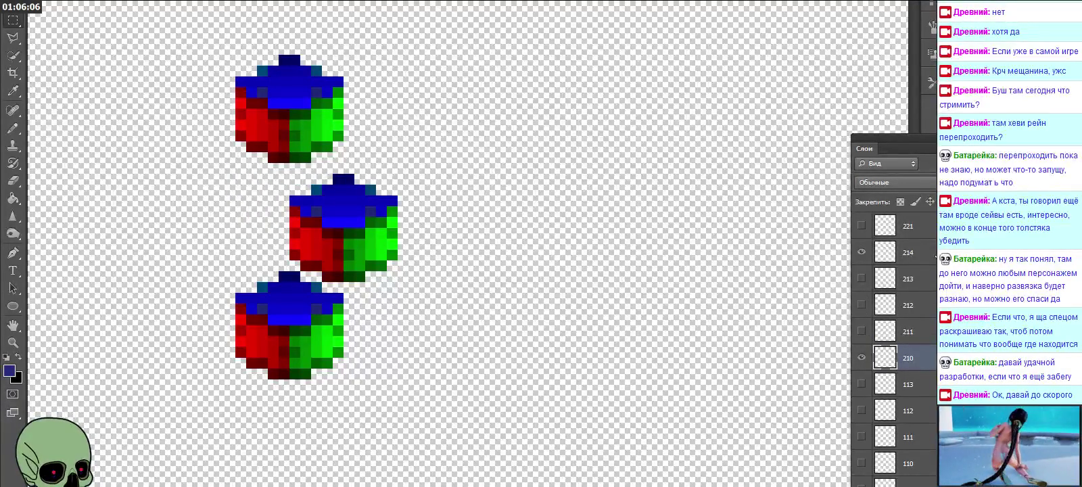
# Step: Delete layers 214 and 210, then make layer 213's cube visible
pyautogui.keyDown('ctrl'); pyautogui.click(935, 254); pyautogui.keyUp('ctrl')
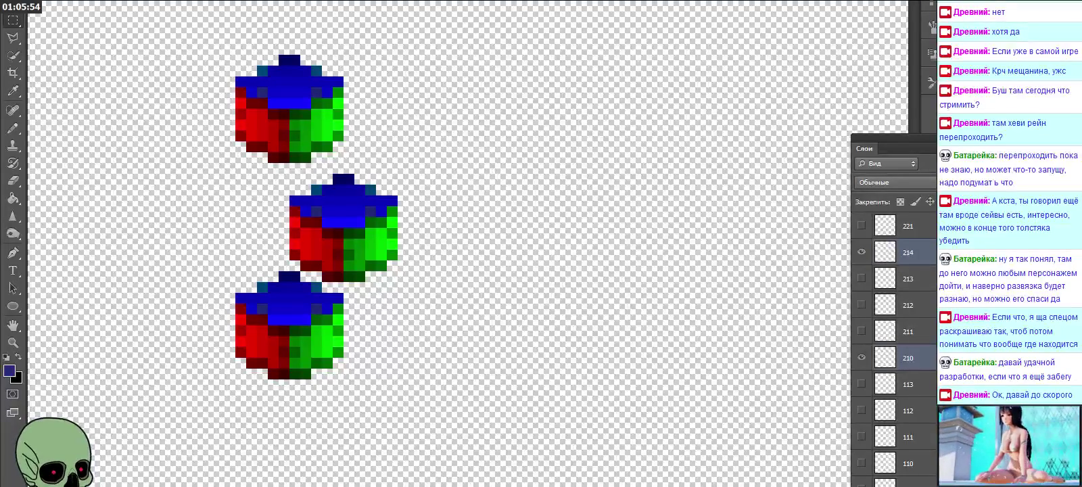
pyautogui.press('Delete')
pyautogui.click(520, 164)
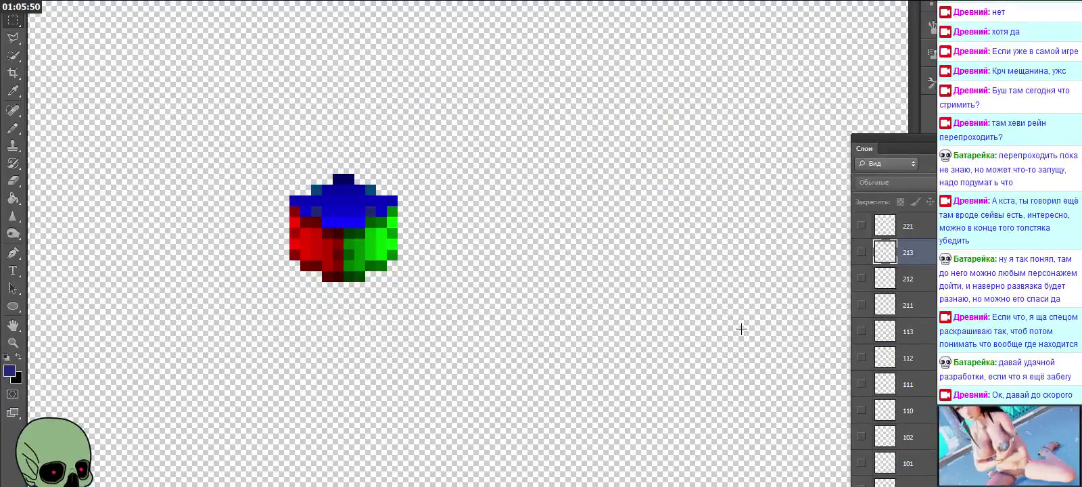
pyautogui.click(931, 298)
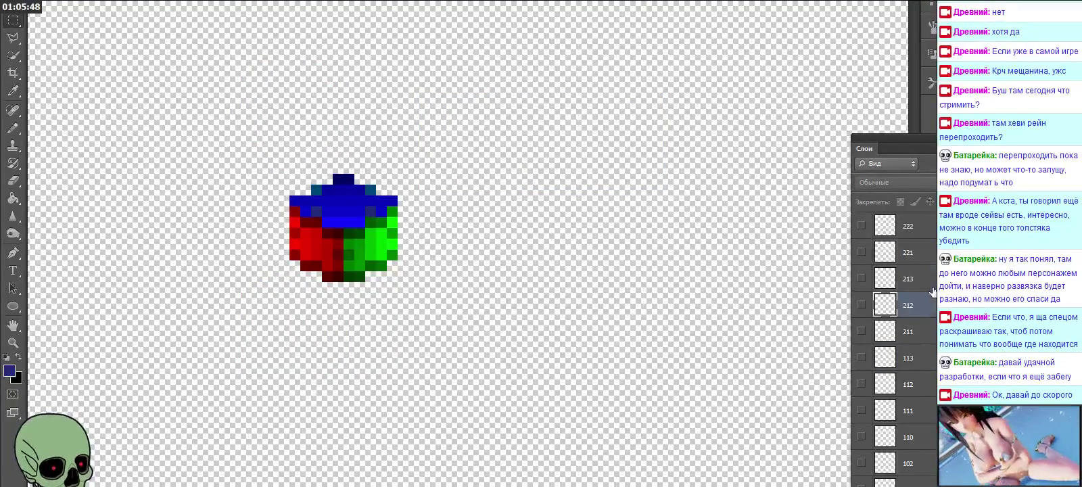
pyautogui.click(861, 277)
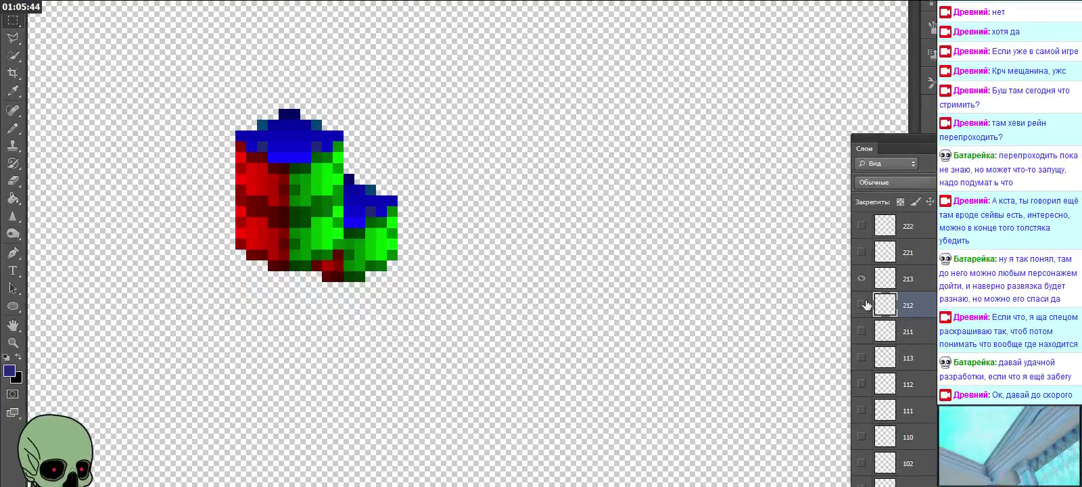
# Step: Show layers 113 down to 110 to build a tall cube column
pyautogui.click(933, 358)
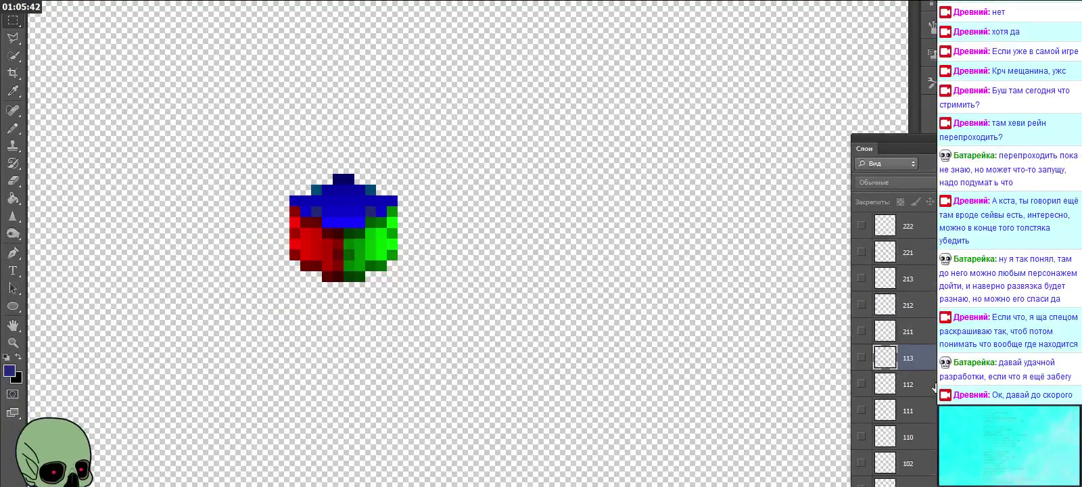
pyautogui.scroll(-1, 933, 378)
pyautogui.scroll(-1, 933, 379)
pyautogui.click(861, 305)
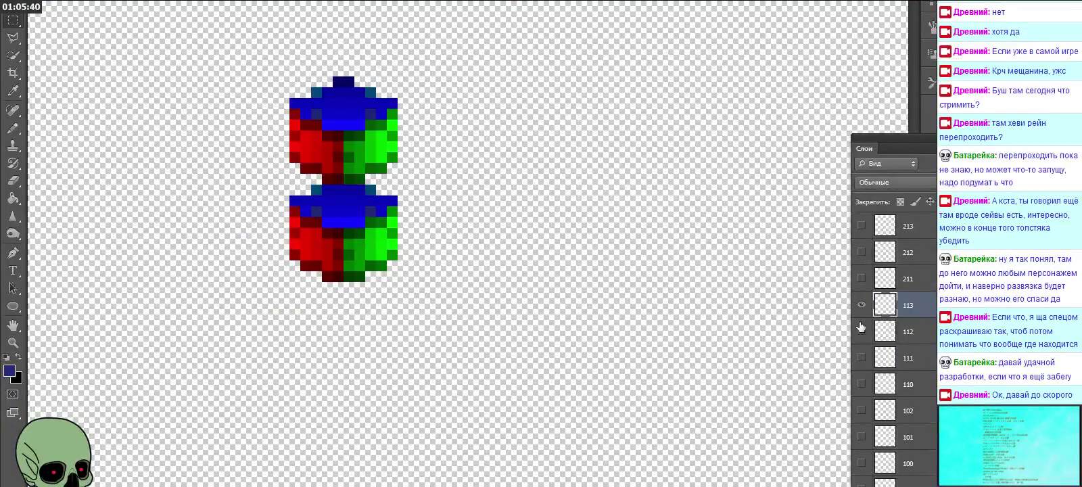
pyautogui.click(861, 330)
pyautogui.click(862, 357)
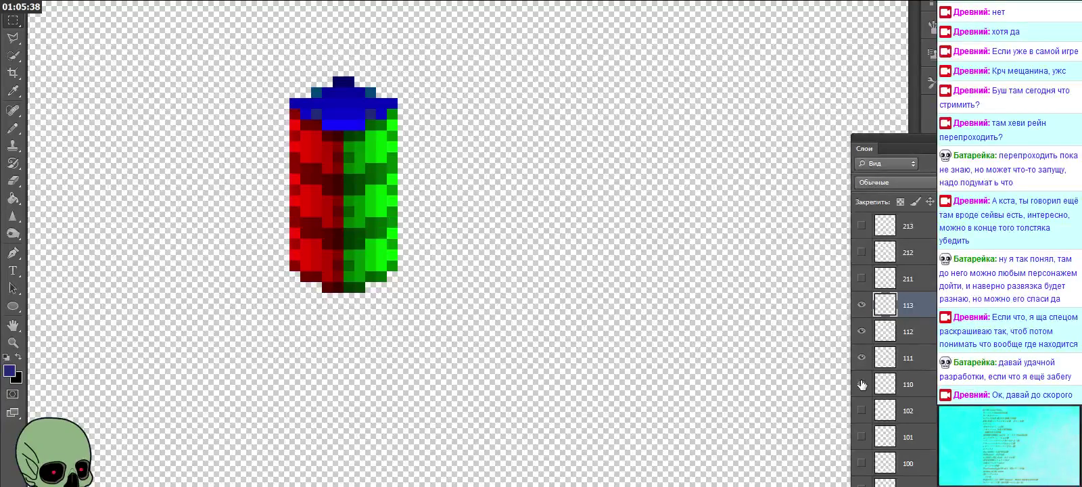
pyautogui.click(862, 384)
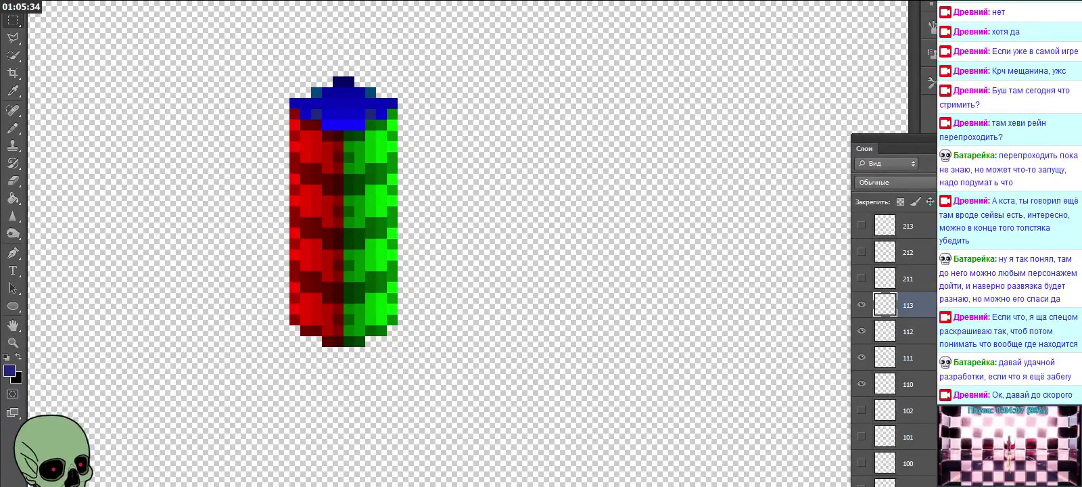
# Step: Hide layers 110–113, then toggle layer 110 repeatedly to compare the stacked cubes
pyautogui.click(862, 384)
pyautogui.click(861, 358)
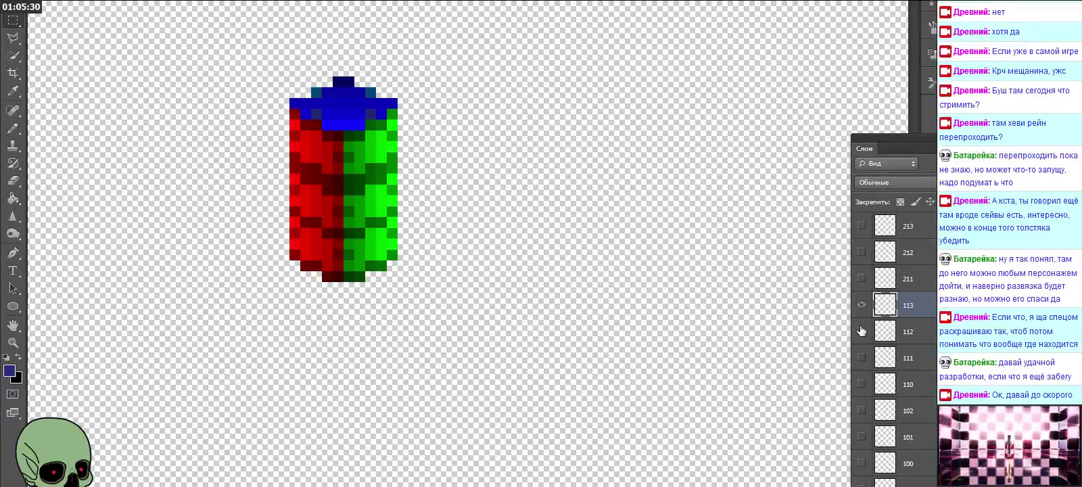
pyautogui.click(861, 331)
pyautogui.click(862, 306)
pyautogui.click(861, 384)
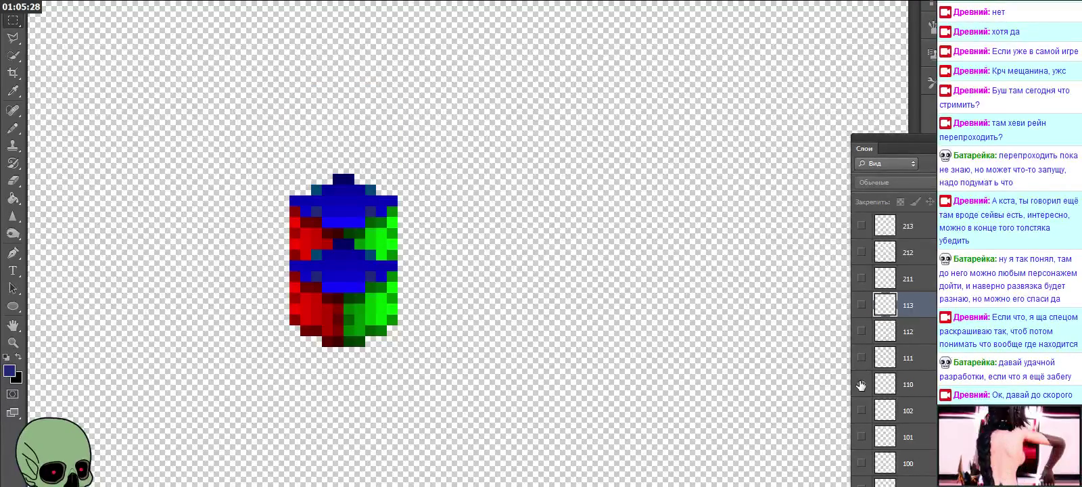
pyautogui.click(860, 384)
pyautogui.click(861, 384)
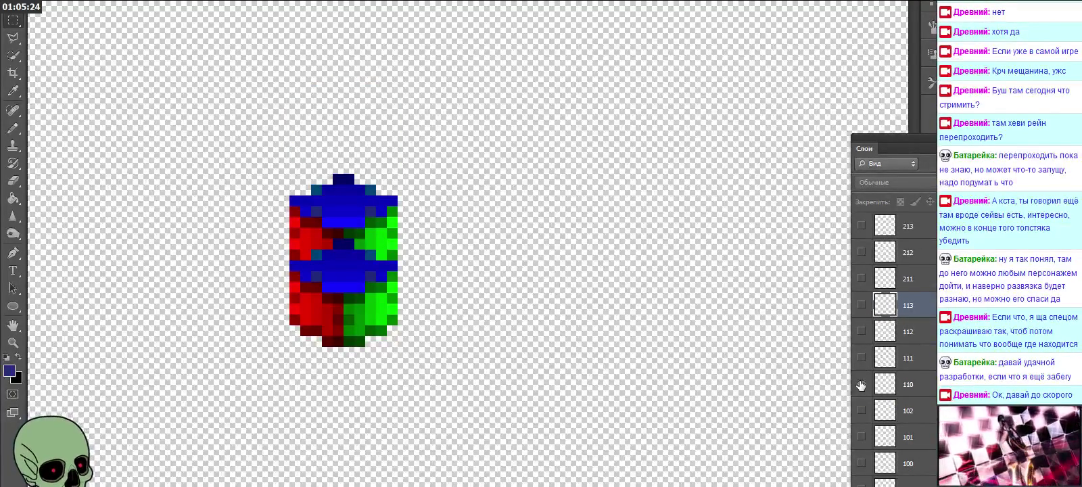
pyautogui.click(860, 384)
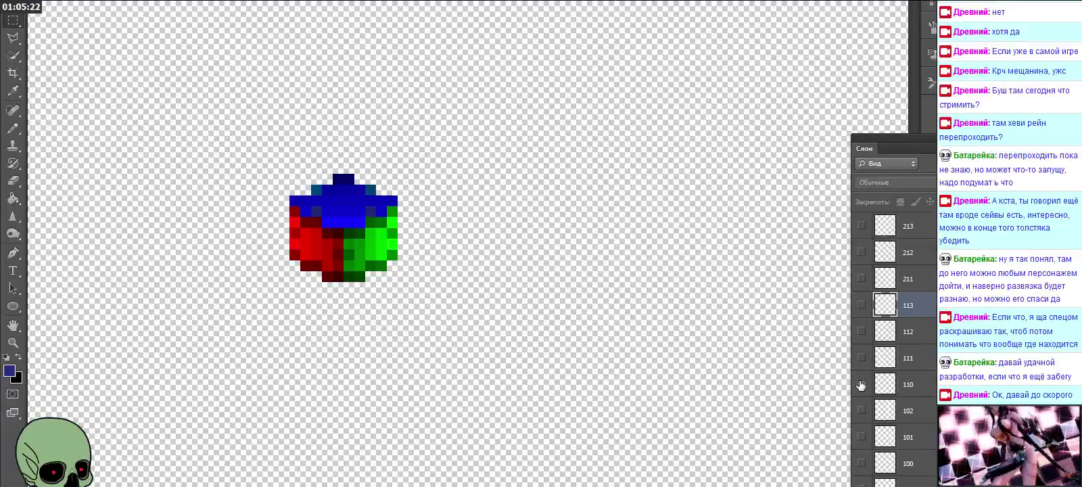
pyautogui.click(860, 384)
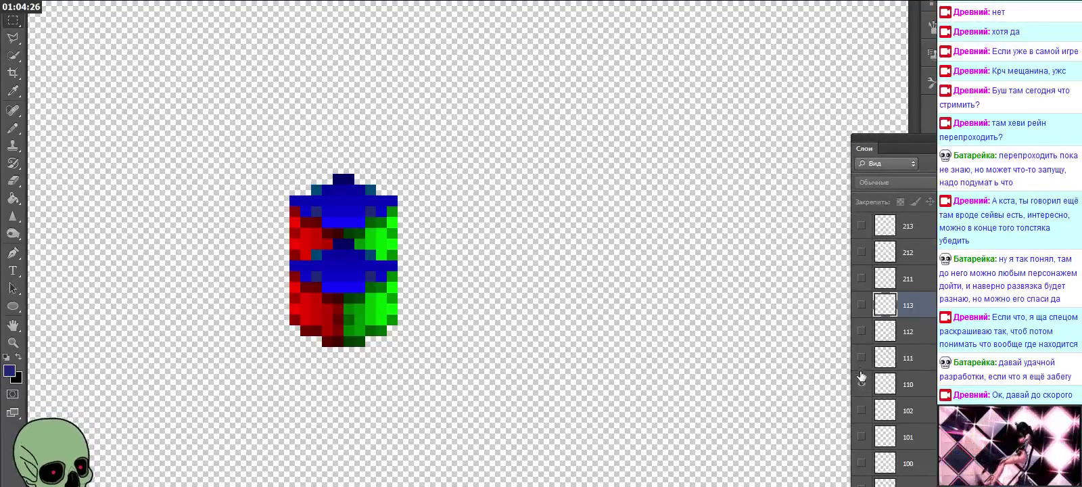
pyautogui.click(861, 359)
pyautogui.click(860, 359)
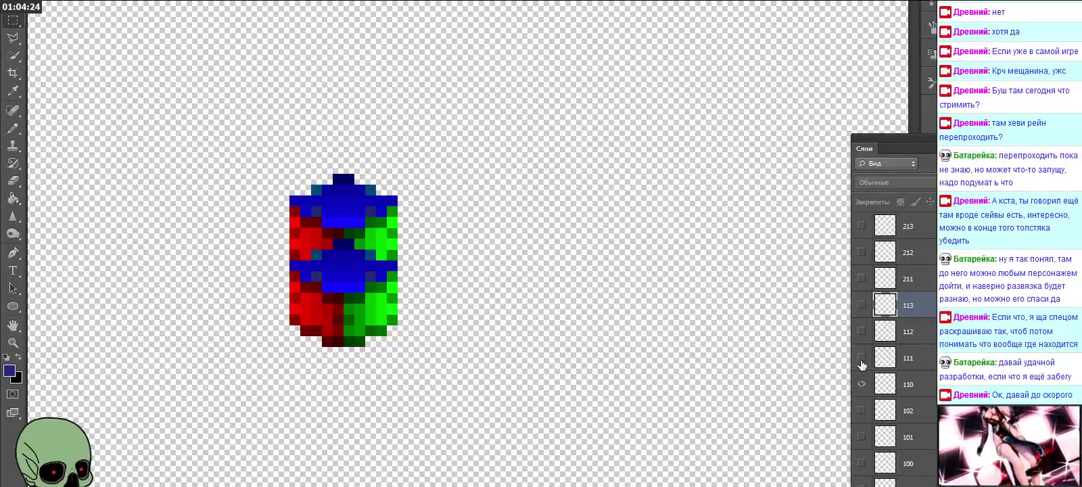
pyautogui.click(861, 384)
pyautogui.click(862, 384)
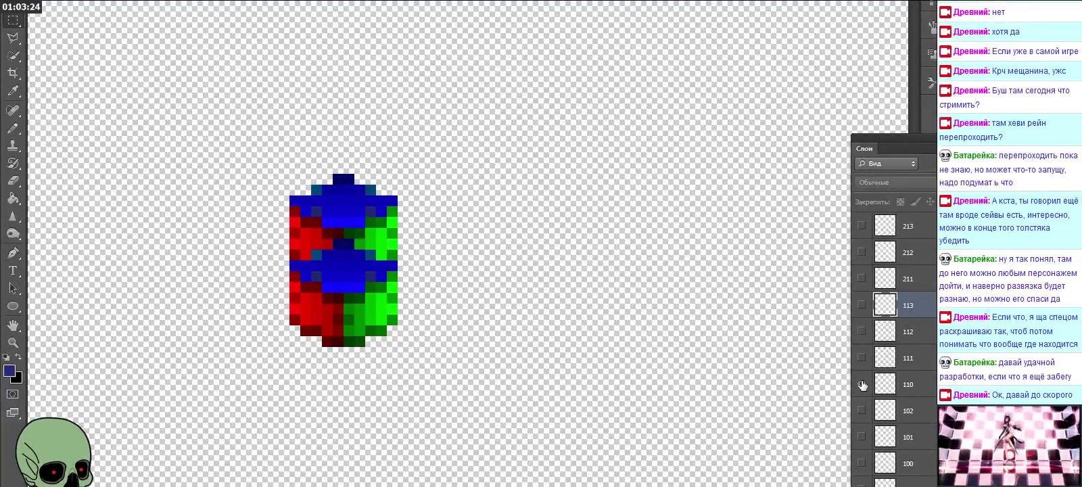
pyautogui.moveTo(862, 385); pyautogui.dragTo(862, 308)
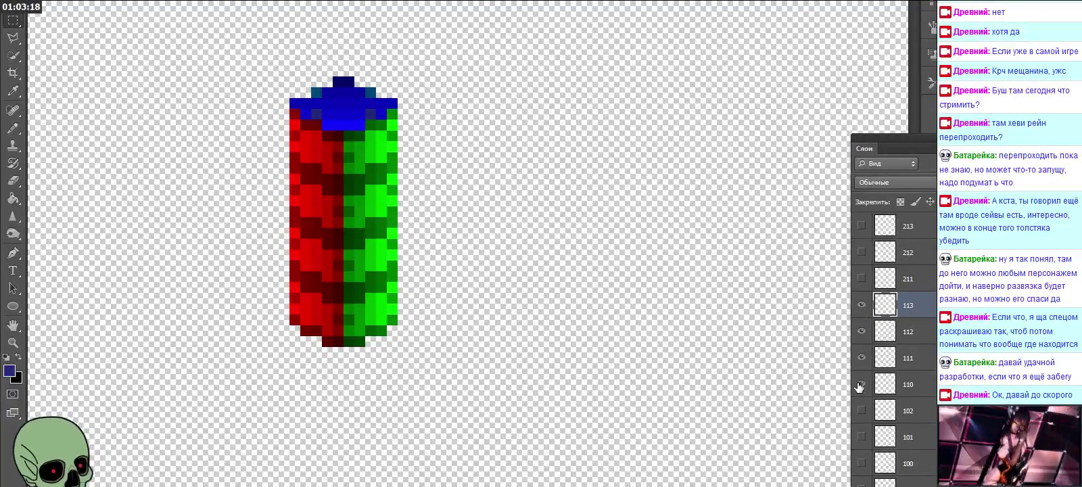
pyautogui.moveTo(862, 384); pyautogui.dragTo(862, 336)
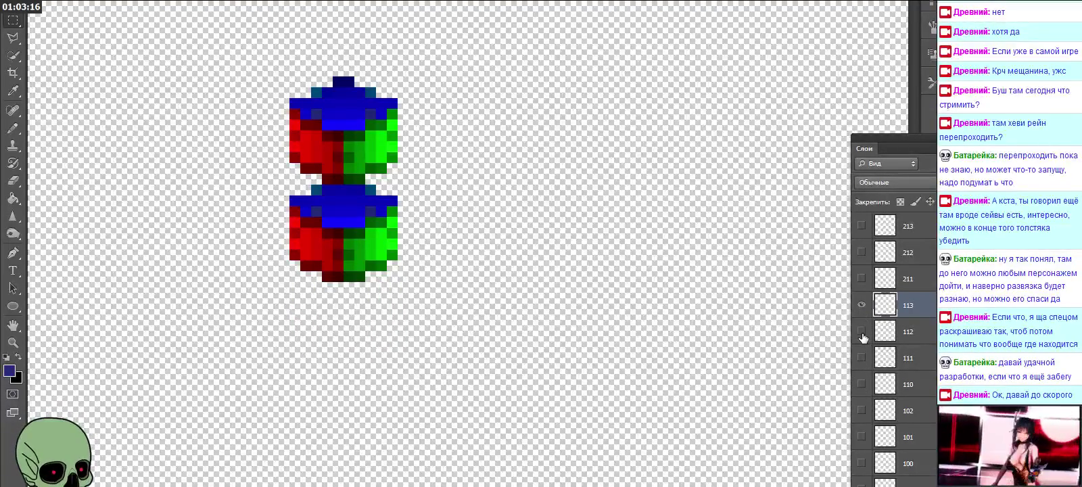
pyautogui.click(862, 305)
pyautogui.click(861, 306)
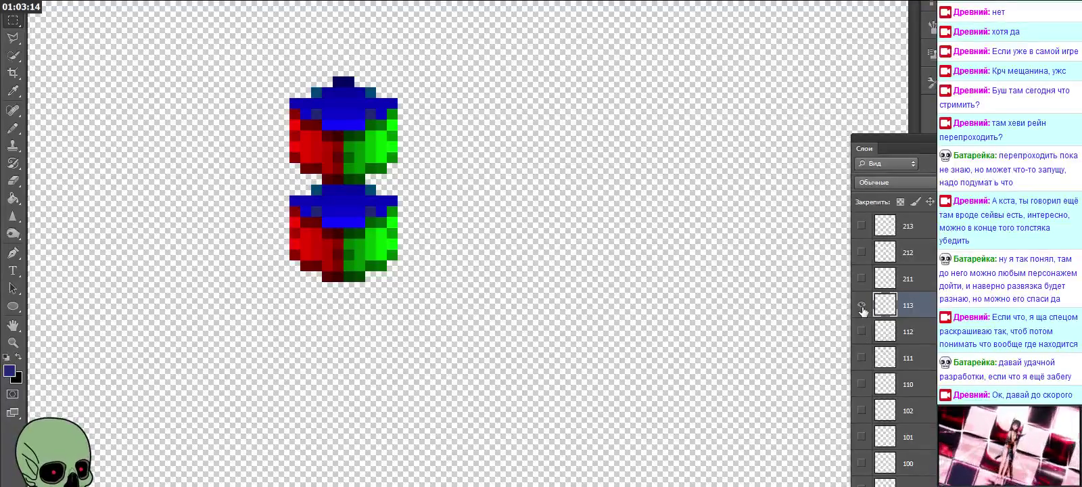
pyautogui.click(862, 306)
pyautogui.click(862, 331)
pyautogui.click(861, 331)
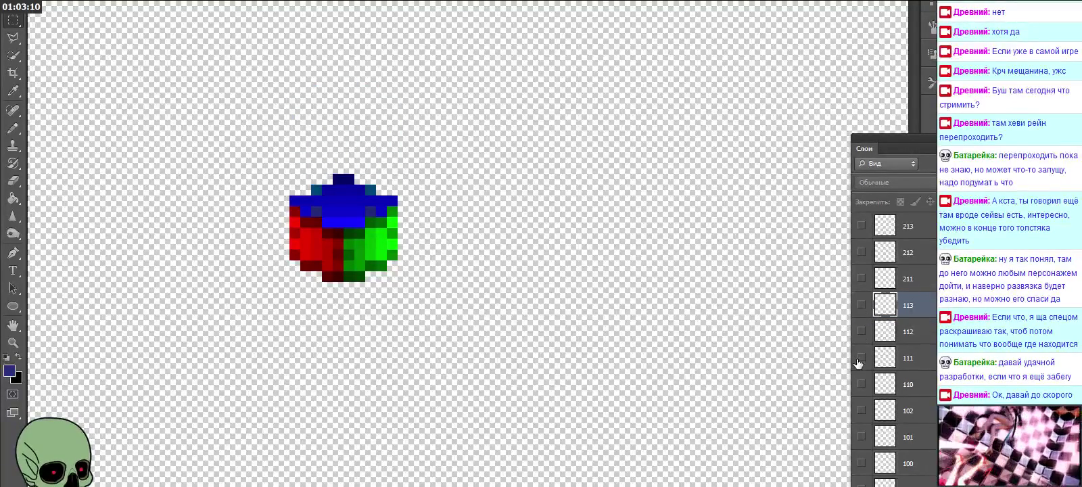
pyautogui.click(861, 357)
pyautogui.click(861, 357)
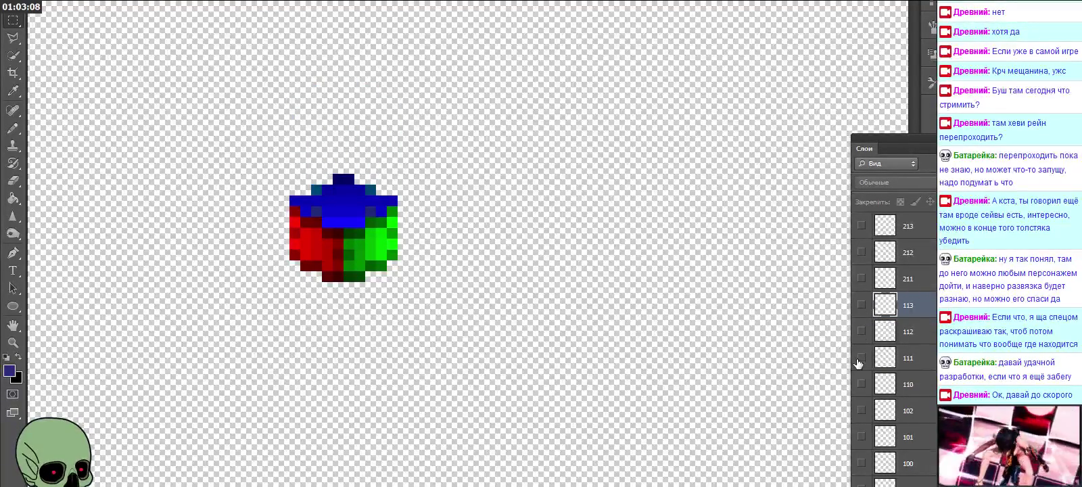
pyautogui.click(861, 384)
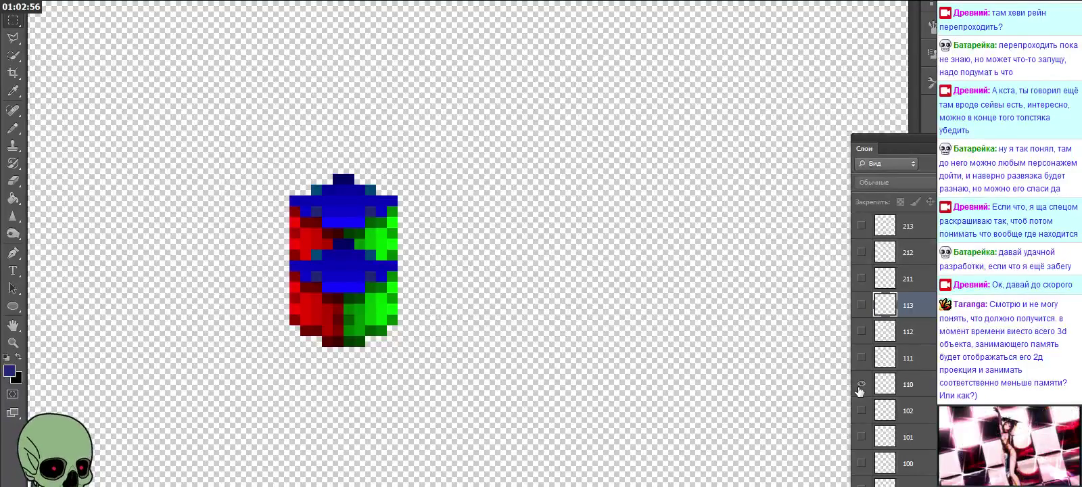
pyautogui.click(860, 385)
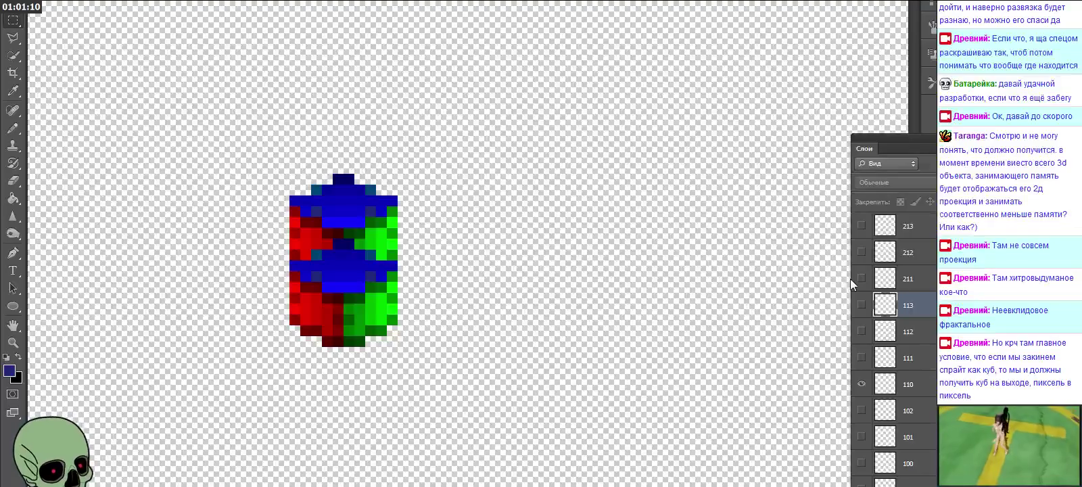
# Step: Hide layer 110's lower cube, then briefly toggle layer 113's top cube
pyautogui.click(863, 385)
pyautogui.scroll(-1, 871, 396)
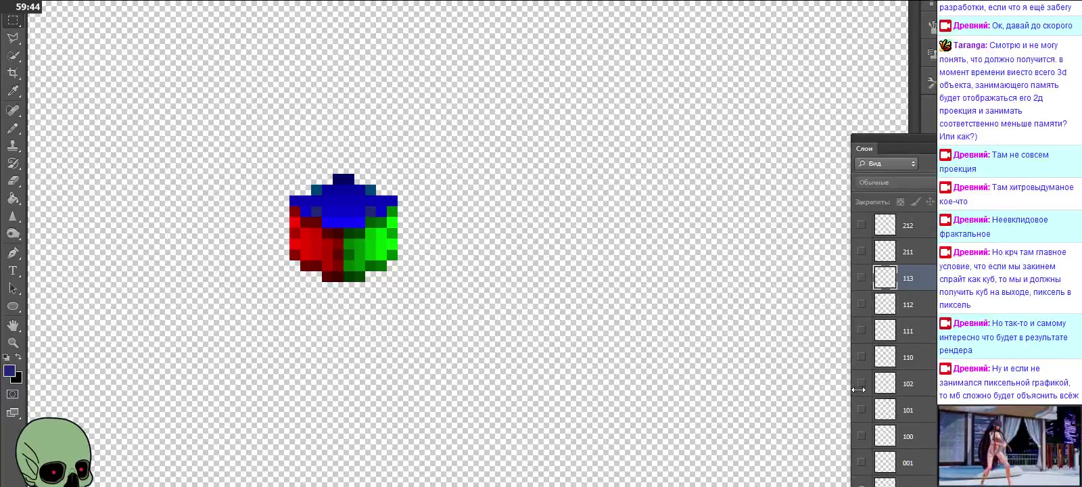
pyautogui.click(861, 277)
pyautogui.click(861, 278)
# Step: Show layers 111–113, then paste a cube copy as Слой 1 beneath the column's base
pyautogui.click(861, 278)
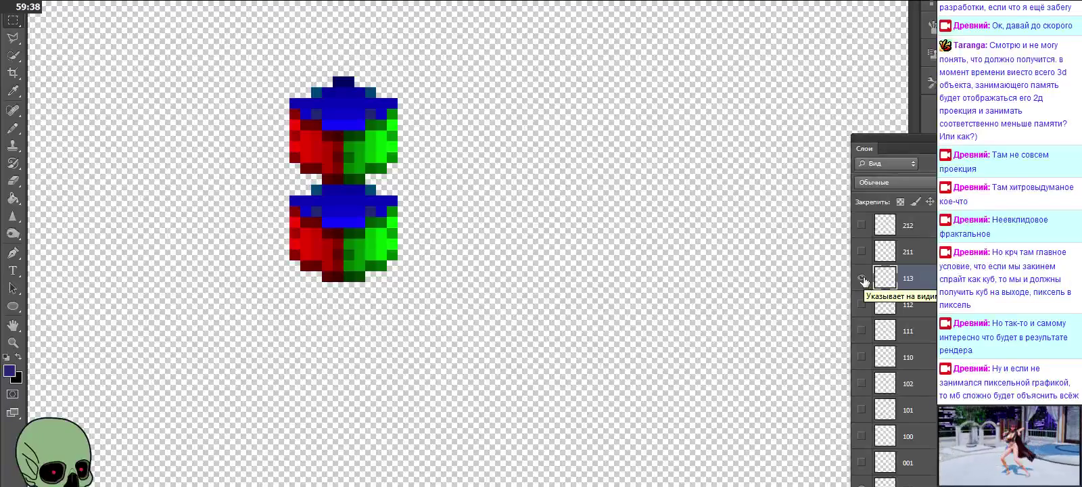
pyautogui.moveTo(863, 304); pyautogui.dragTo(863, 359)
pyautogui.click(932, 363)
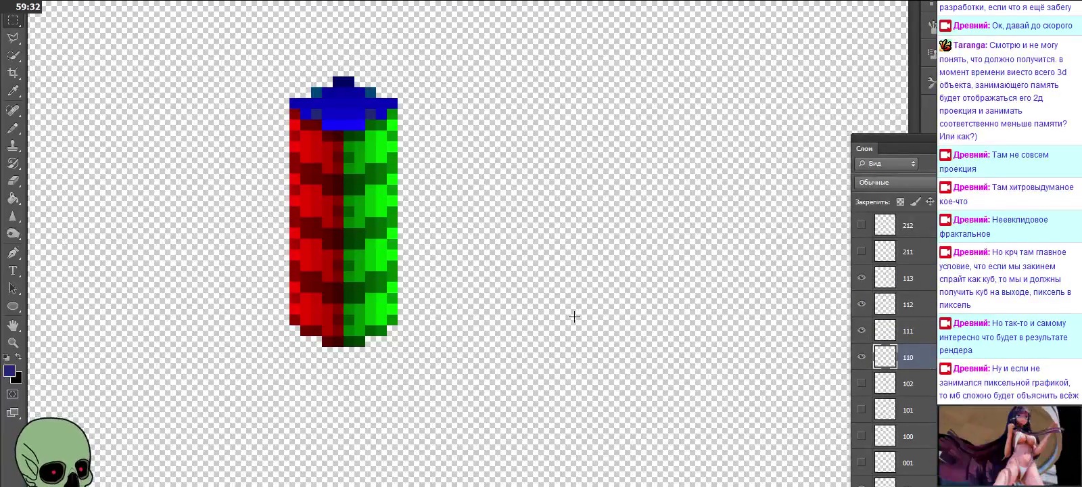
pyautogui.hotkey('ctrl', 'v')
pyautogui.moveTo(503, 263); pyautogui.dragTo(456, 361)
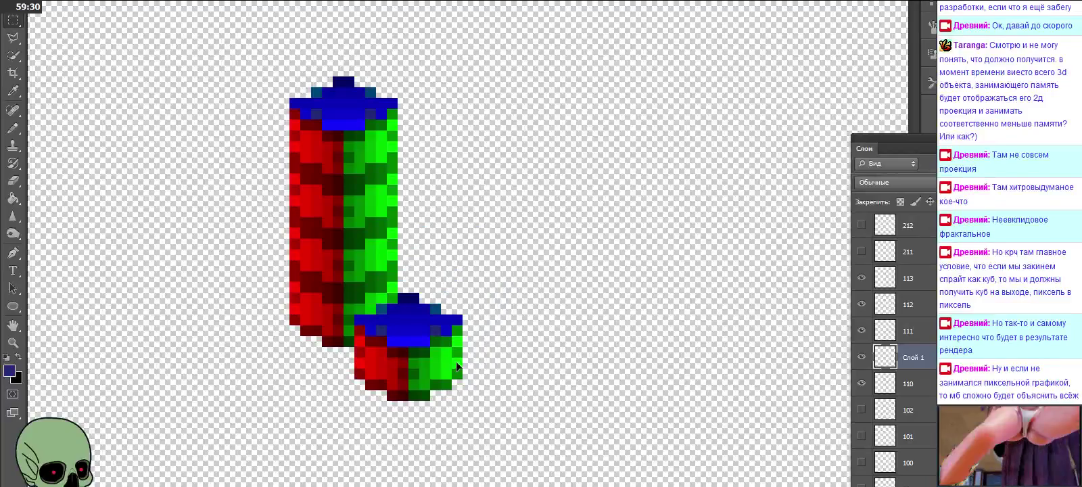
pyautogui.moveTo(894, 363); pyautogui.dragTo(893, 392)
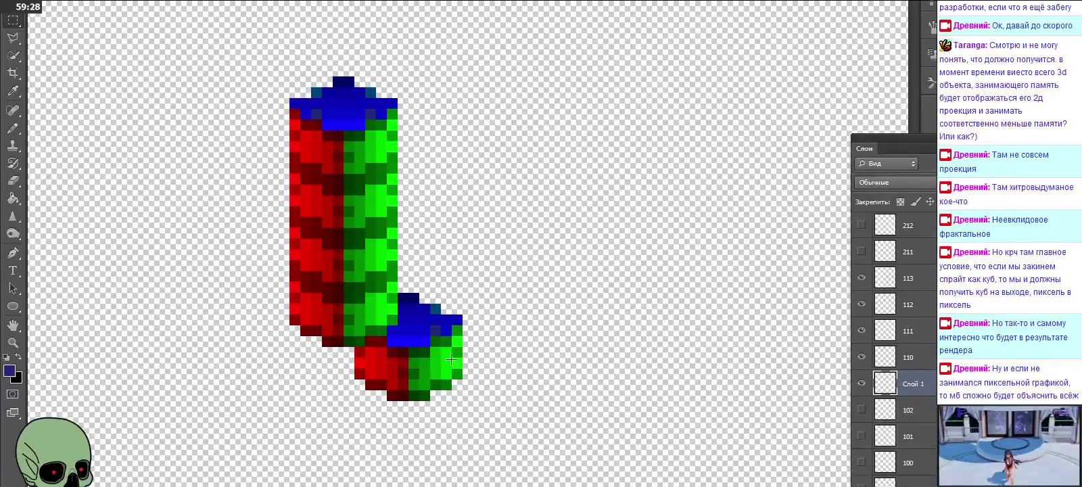
pyautogui.moveTo(376, 355)
pyautogui.mouseDown()
pyautogui.moveTo(402, 393)
pyautogui.moveTo(389, 370)
pyautogui.mouseUp()
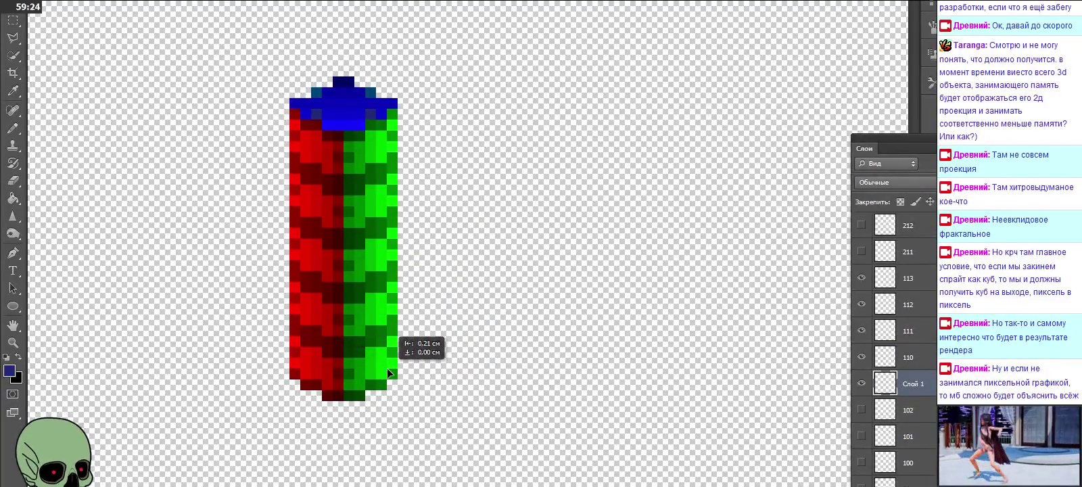
# Step: Hide layers 110–113 to inspect the Слой 1 copy, then delete it
pyautogui.click(861, 357)
pyautogui.click(861, 330)
pyautogui.click(861, 303)
pyautogui.click(861, 277)
pyautogui.click(861, 383)
pyautogui.click(863, 383)
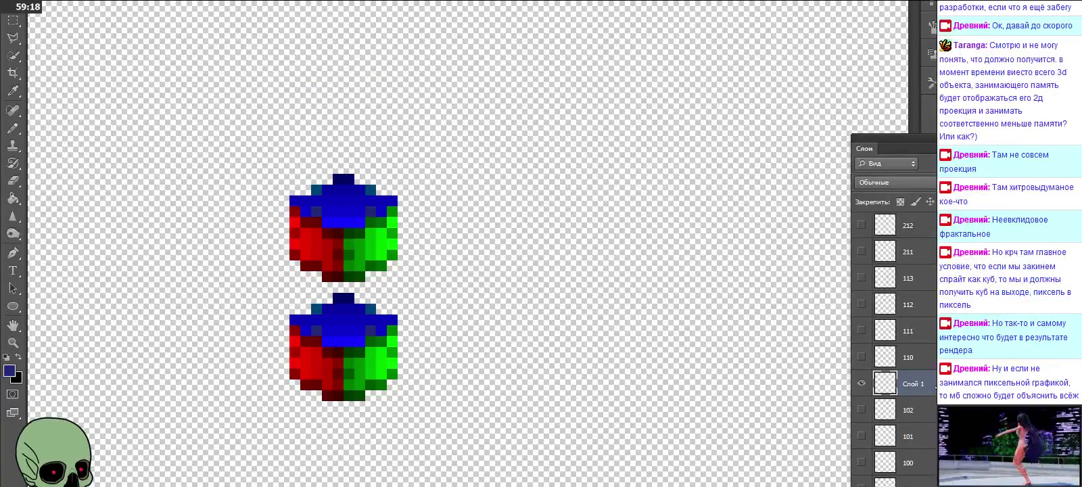
pyautogui.press('Delete')
# Step: Confirm deleting Слой 1, then show layers 110–113 as a column
pyautogui.click(529, 158)
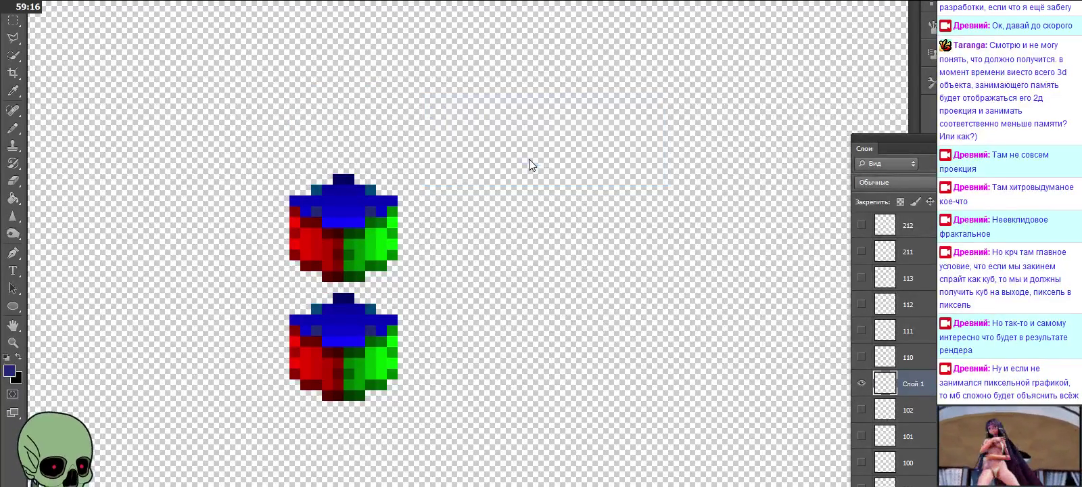
pyautogui.click(916, 359)
pyautogui.click(861, 356)
pyautogui.click(862, 330)
pyautogui.click(861, 303)
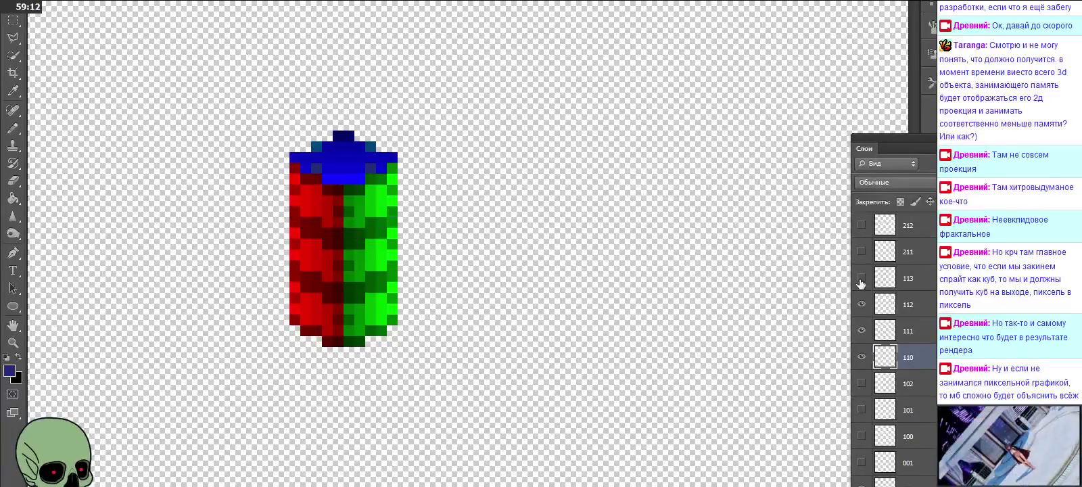
pyautogui.click(861, 277)
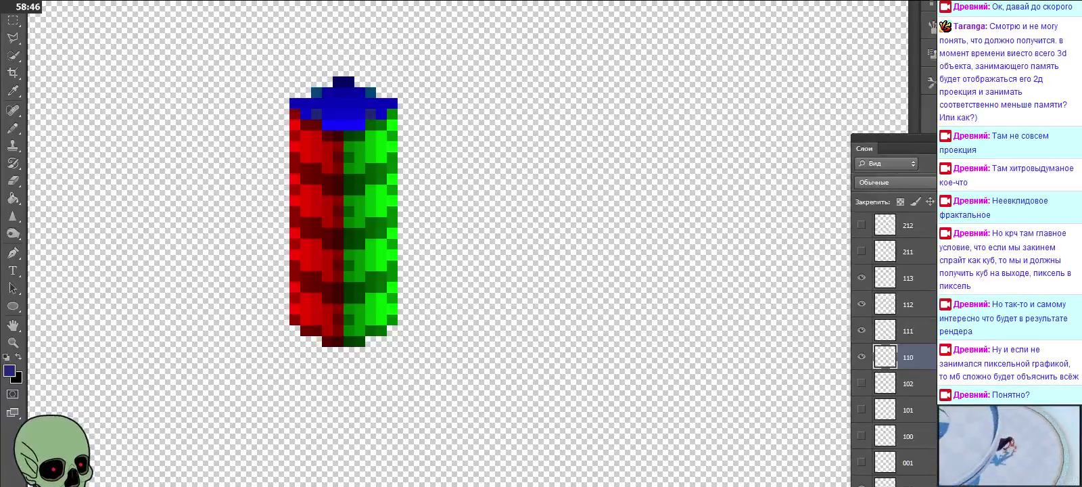
# Step: Hide layers 113 down to 110, then show and re-hide the column
pyautogui.click(861, 277)
pyautogui.click(860, 303)
pyautogui.click(860, 330)
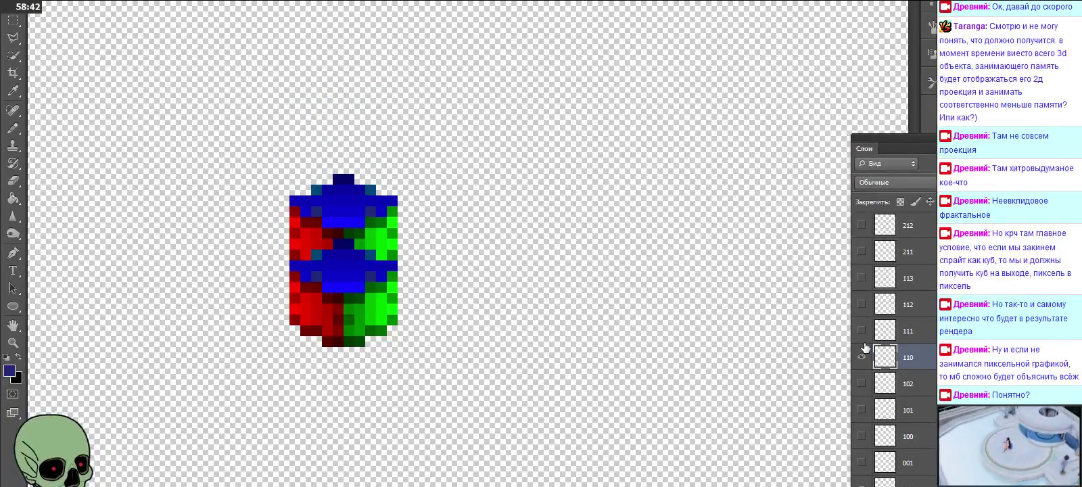
pyautogui.click(864, 355)
pyautogui.moveTo(862, 356); pyautogui.dragTo(862, 278)
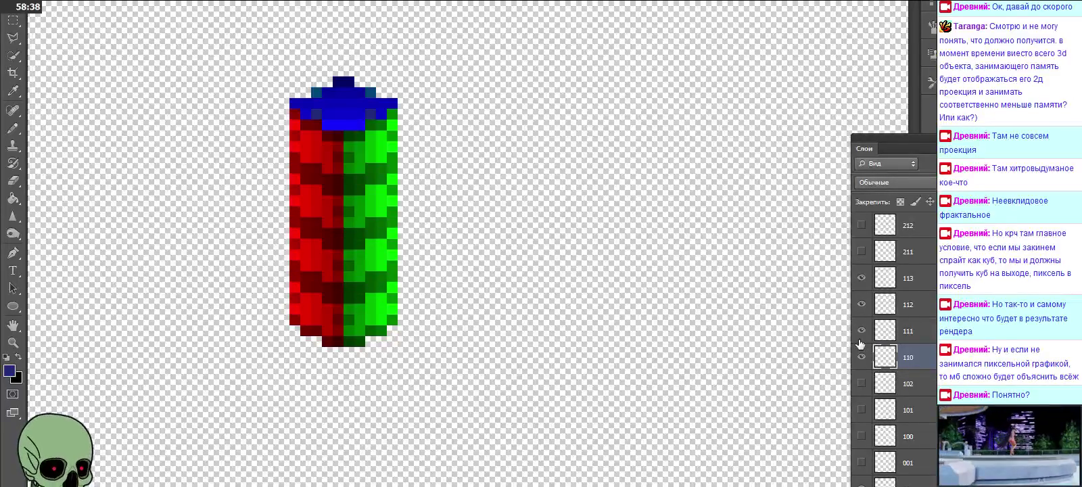
pyautogui.moveTo(863, 356); pyautogui.dragTo(862, 301)
# Step: Toggle layers 113 and 112, hide layers 110–113, and select layer 001
pyautogui.click(861, 278)
pyautogui.click(862, 277)
pyautogui.click(862, 303)
pyautogui.moveTo(862, 330)
pyautogui.mouseDown()
pyautogui.moveTo(863, 356)
pyautogui.moveTo(867, 288)
pyautogui.mouseUp()
pyautogui.click(867, 289)
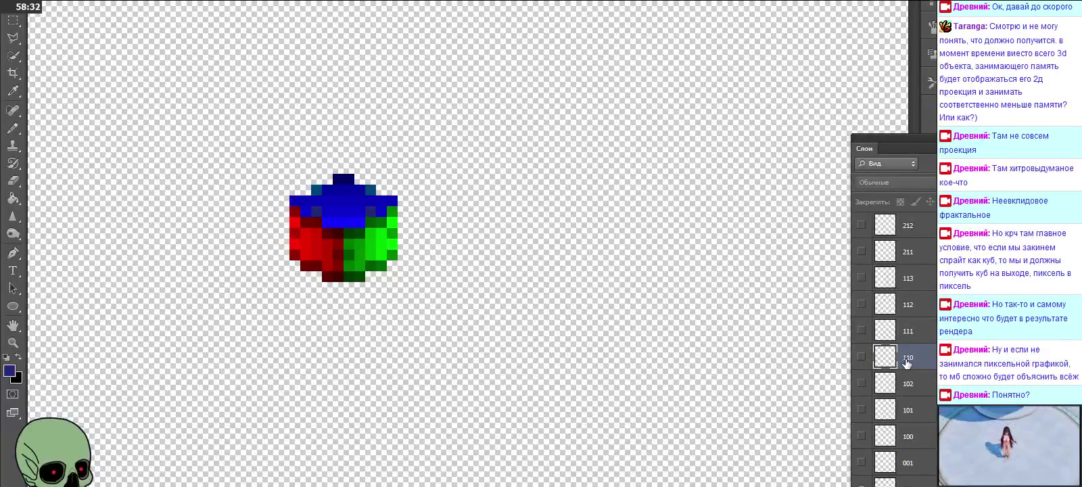
pyautogui.click(925, 461)
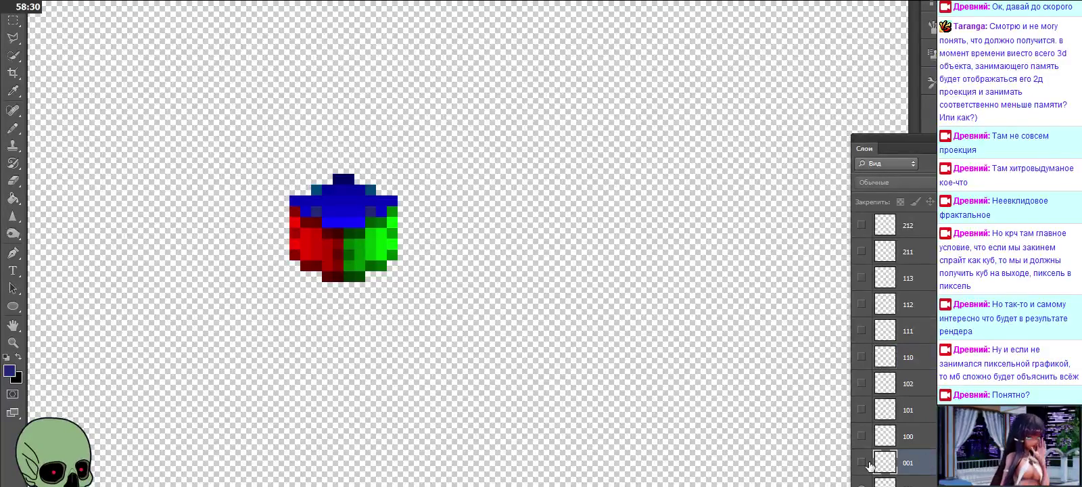
pyautogui.click(861, 463)
pyautogui.click(862, 463)
pyautogui.click(862, 462)
pyautogui.click(862, 462)
pyautogui.click(862, 463)
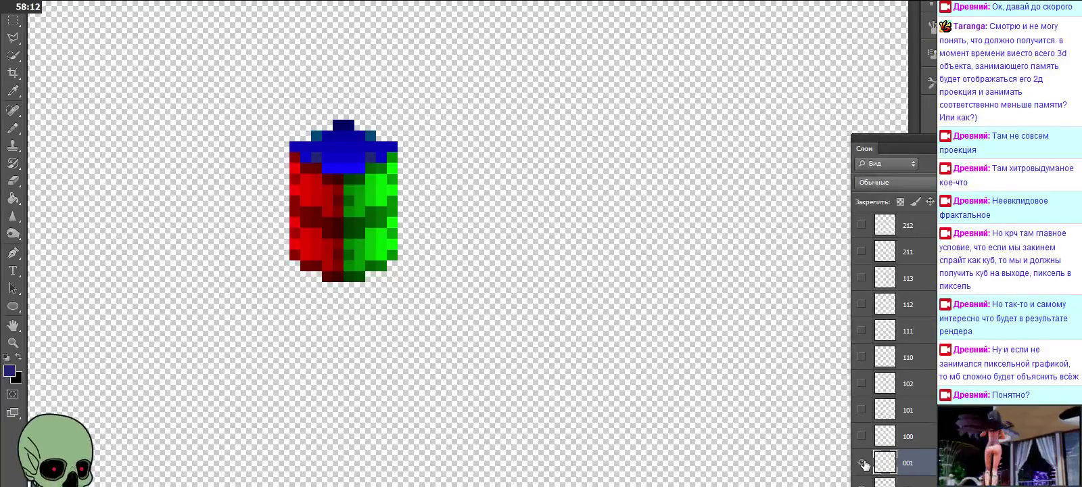
pyautogui.hotkey('ctrl', 'v')
pyautogui.moveTo(524, 295)
pyautogui.mouseDown()
pyautogui.moveTo(393, 110)
pyautogui.moveTo(316, 111)
pyautogui.mouseUp()
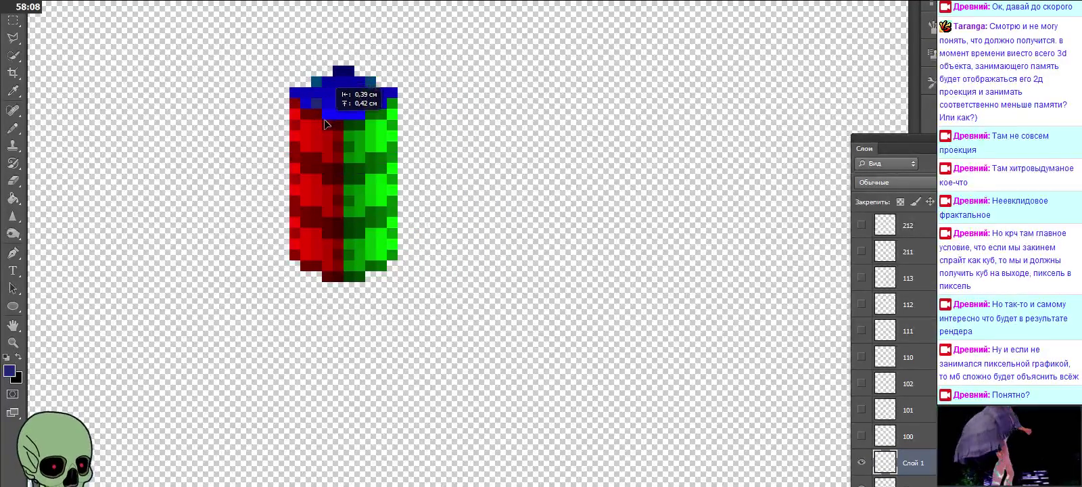
pyautogui.scroll(-1, 903, 456)
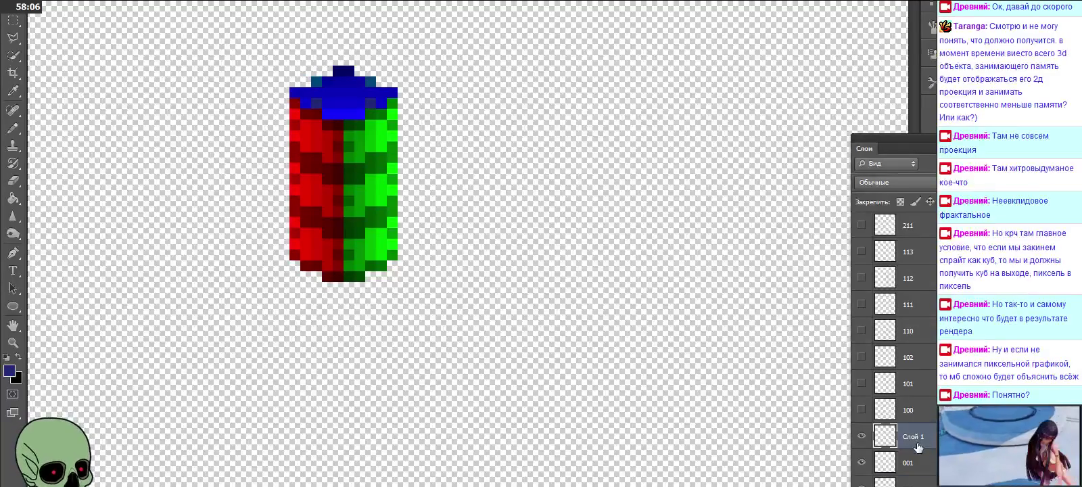
pyautogui.click(861, 462)
pyautogui.click(862, 436)
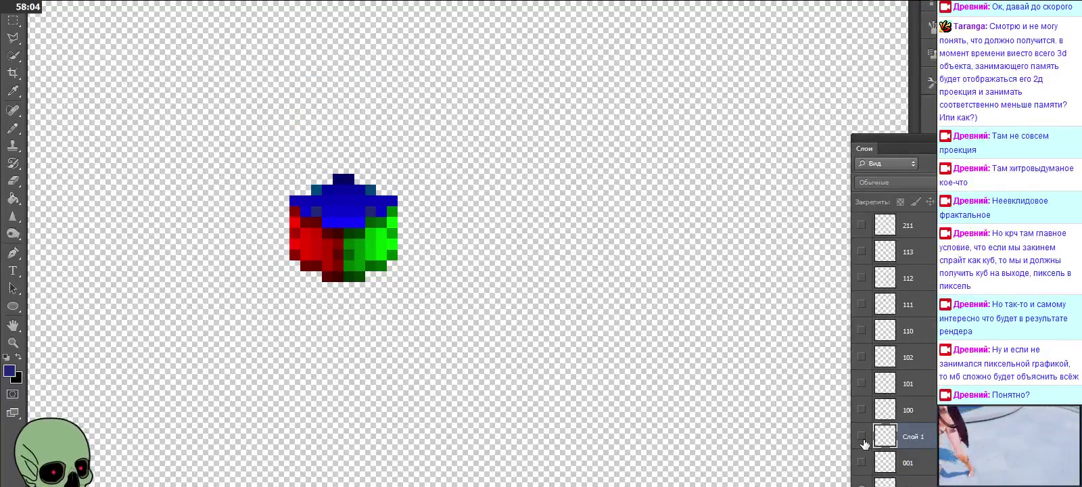
pyautogui.click(862, 438)
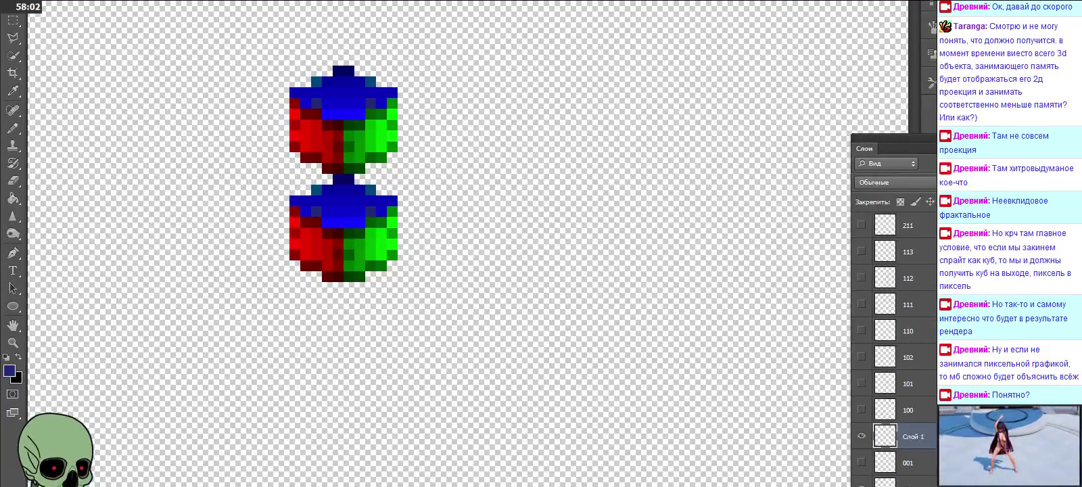
pyautogui.press('Delete')
pyautogui.click(480, 155)
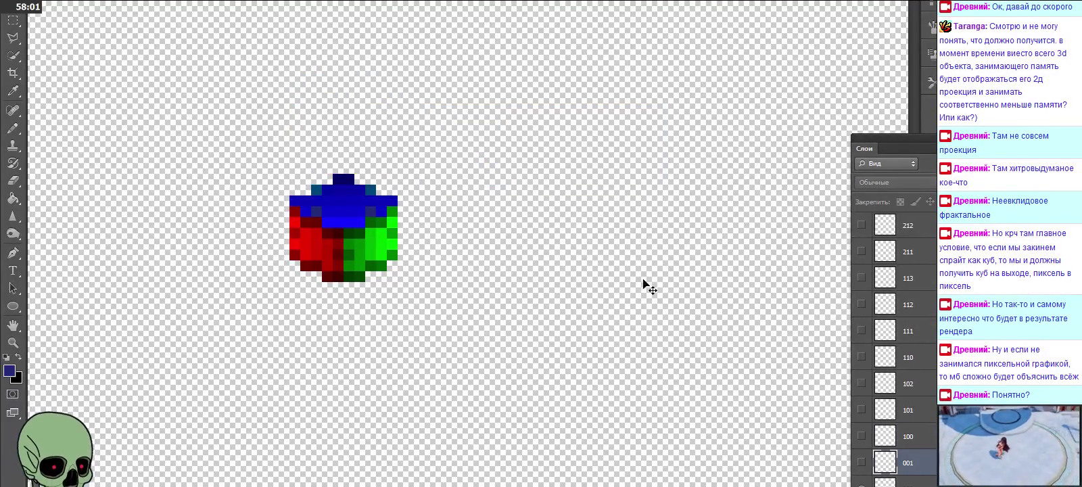
pyautogui.click(861, 437)
pyautogui.click(862, 410)
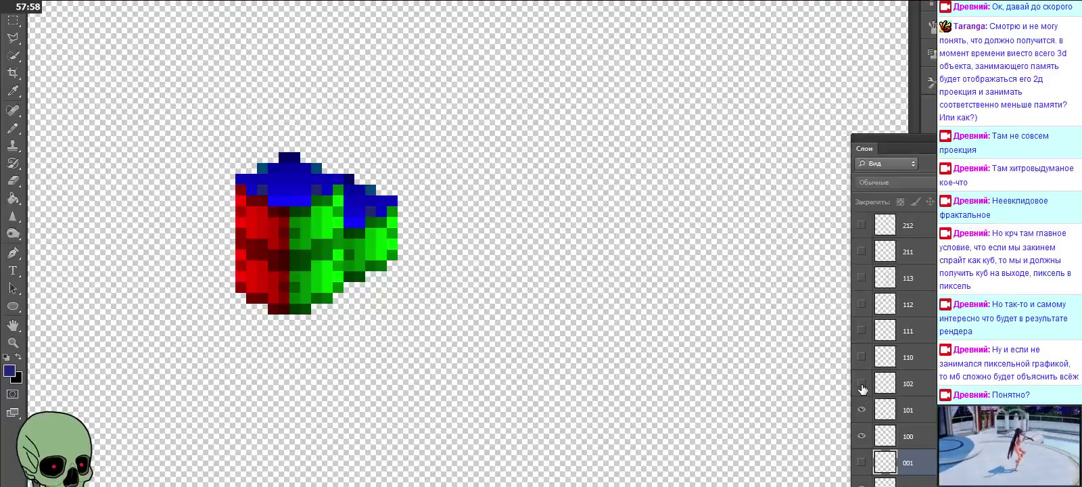
# Step: Toggle layers 100, 101 and 102 on and off to preview their stack, ending hidden
pyautogui.click(862, 384)
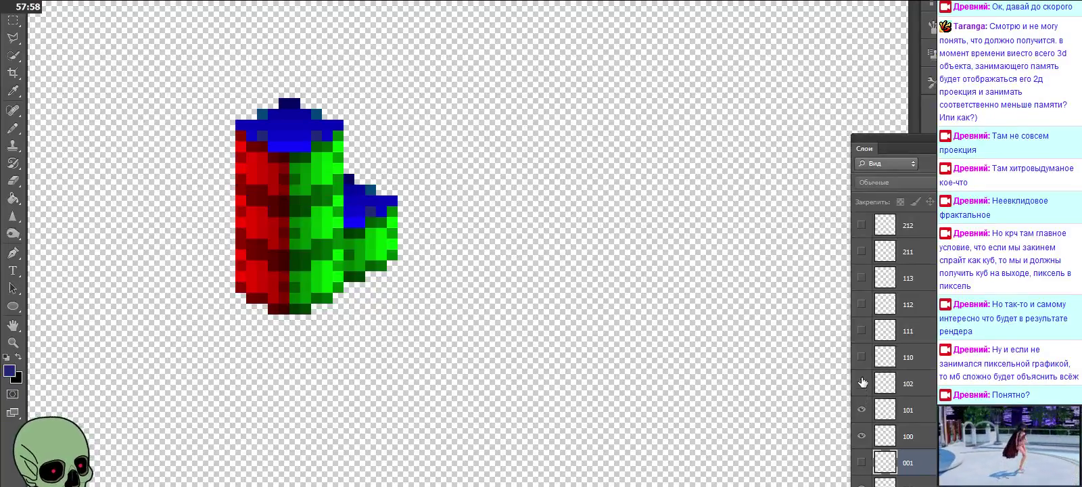
pyautogui.click(863, 436)
pyautogui.click(863, 410)
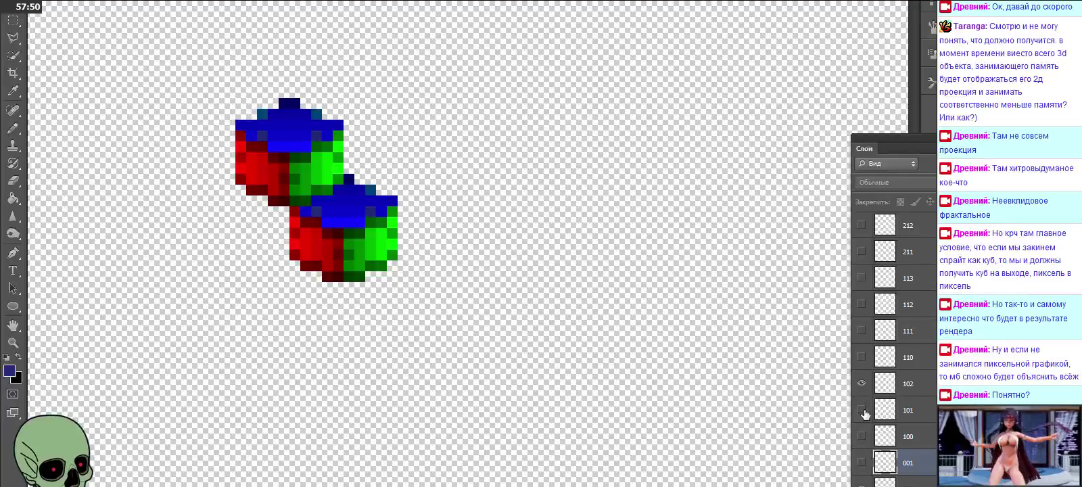
pyautogui.click(861, 383)
pyautogui.click(862, 384)
pyautogui.click(861, 410)
pyautogui.click(862, 436)
pyautogui.click(863, 441)
pyautogui.click(861, 410)
pyautogui.click(861, 384)
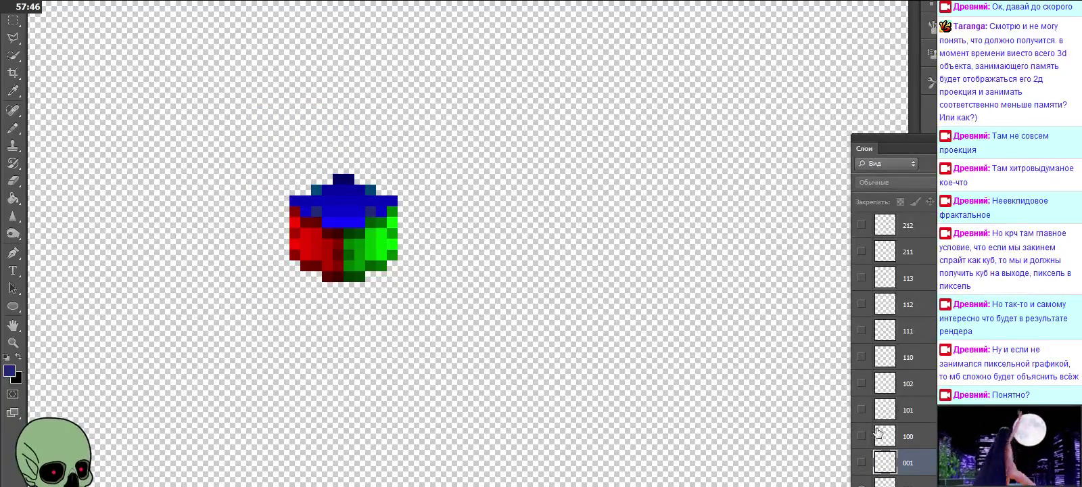
# Step: Select layer 110, show then hide layers 110–113, and select layer 211
pyautogui.click(924, 362)
pyautogui.scroll(1, 923, 389)
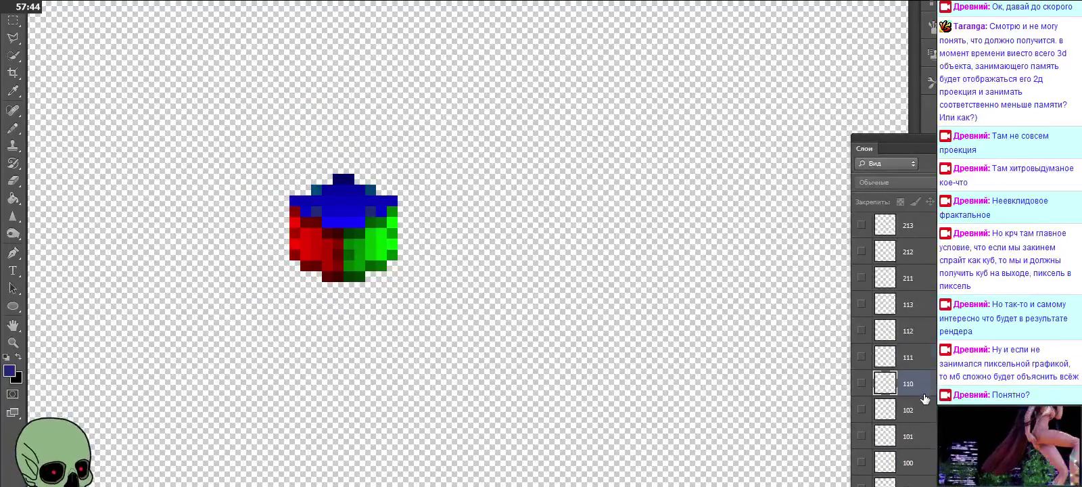
pyautogui.click(861, 383)
pyautogui.click(861, 357)
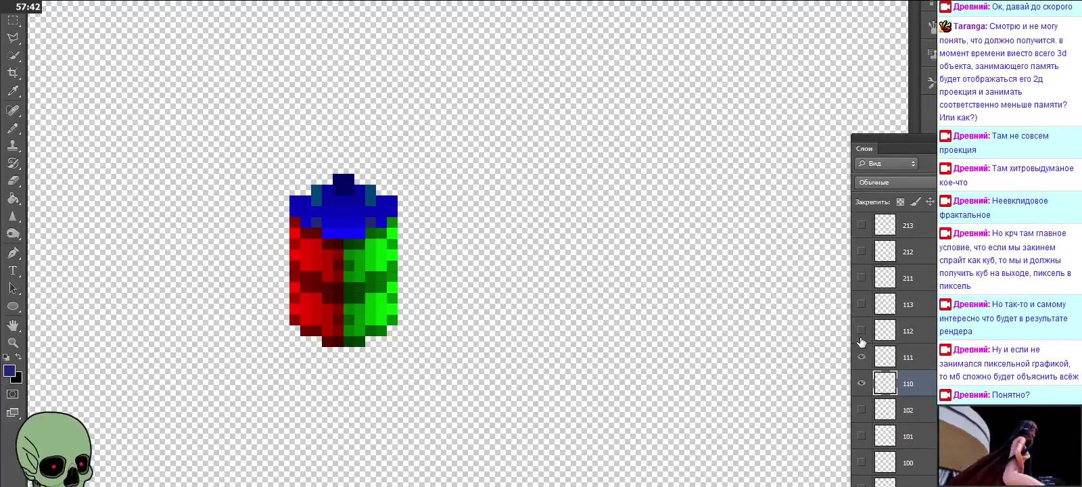
pyautogui.click(861, 330)
pyautogui.click(861, 304)
pyautogui.moveTo(861, 383); pyautogui.dragTo(861, 308)
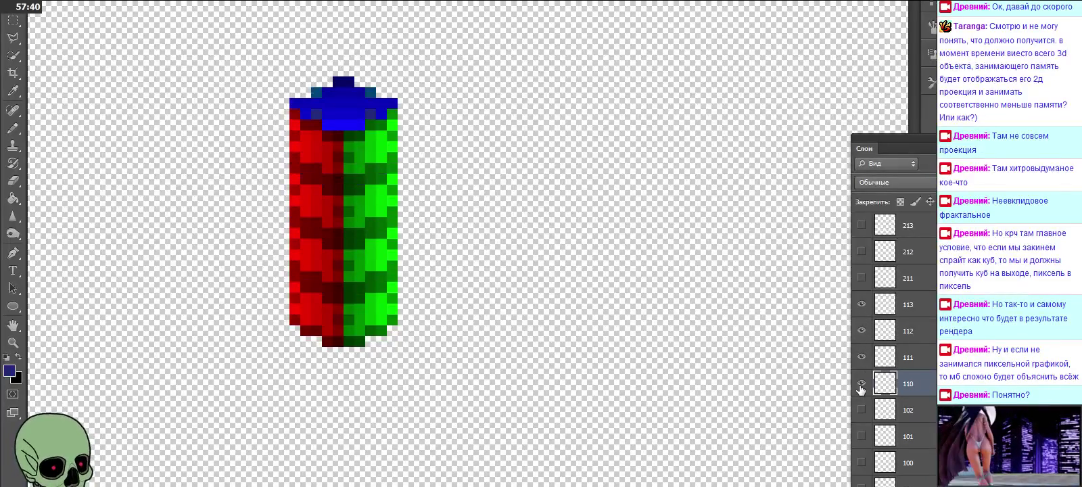
pyautogui.click(861, 305)
pyautogui.click(861, 304)
pyautogui.click(861, 305)
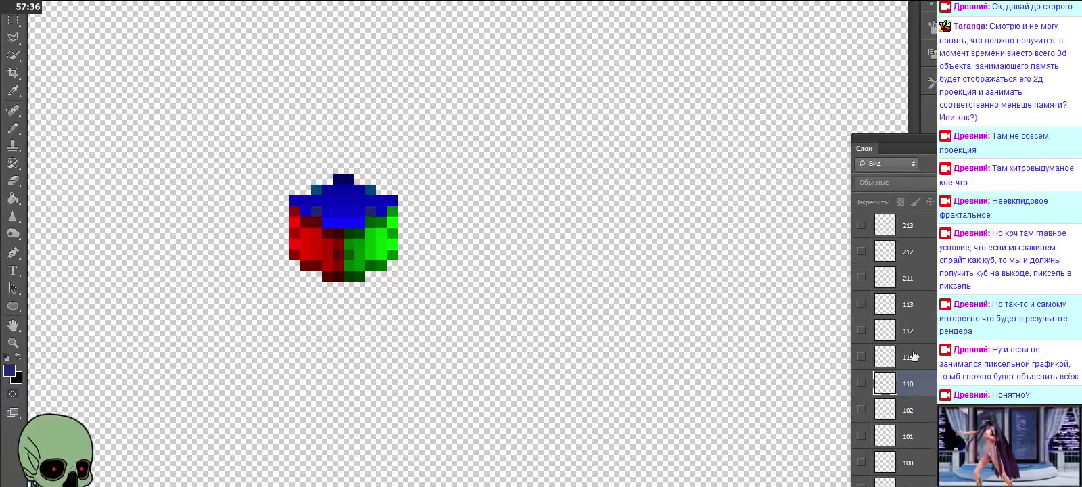
pyautogui.click(921, 278)
# Step: Show layers 211–213 as a column, then hide them again
pyautogui.scroll(1, 932, 332)
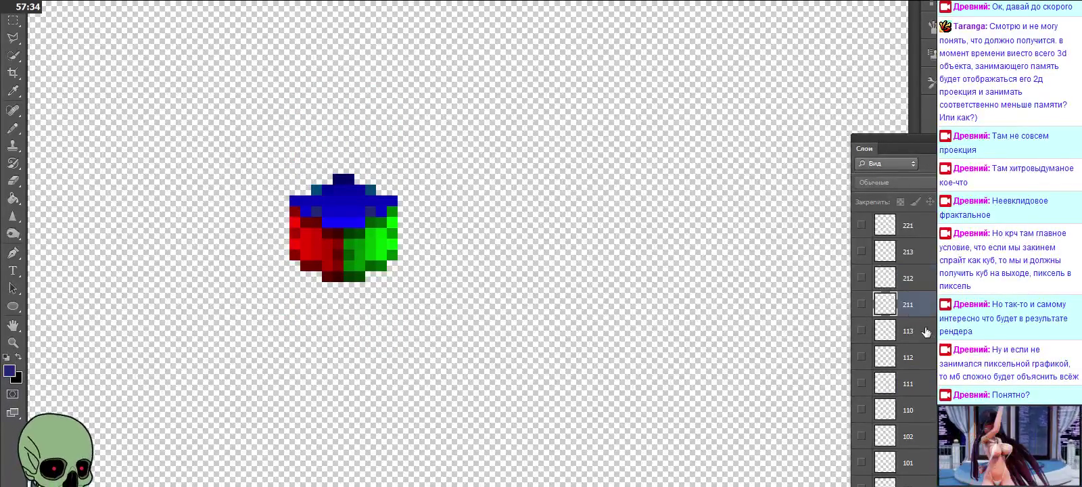
pyautogui.click(862, 303)
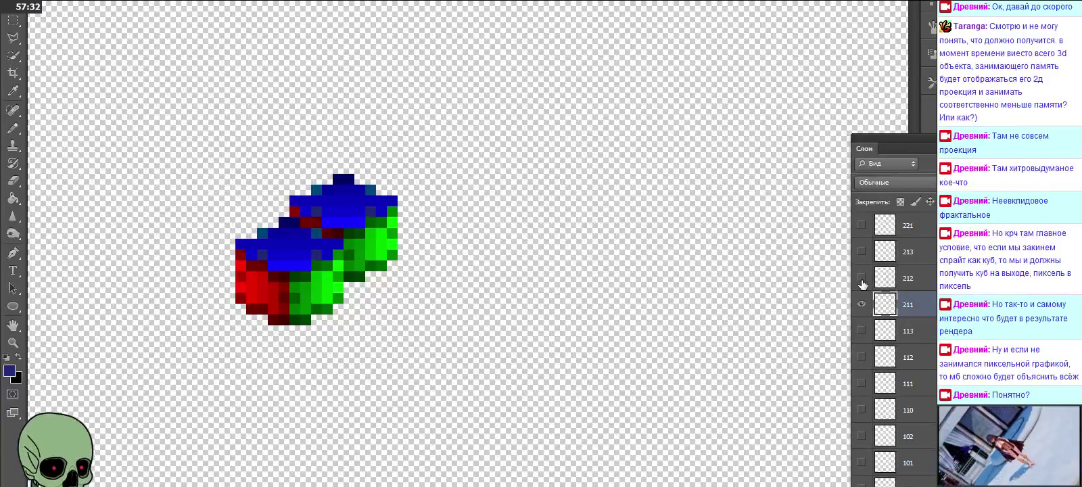
pyautogui.click(861, 278)
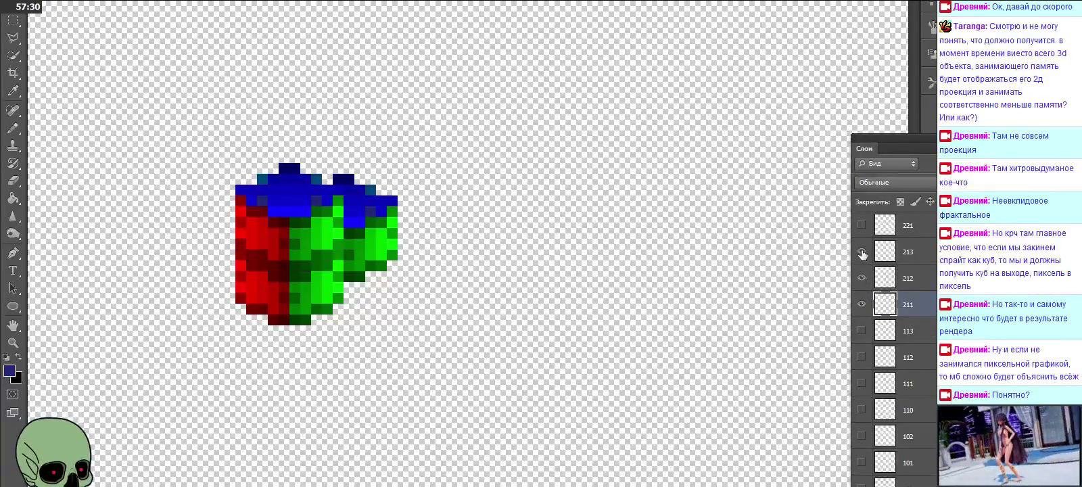
pyautogui.click(862, 251)
pyautogui.scroll(1, 864, 283)
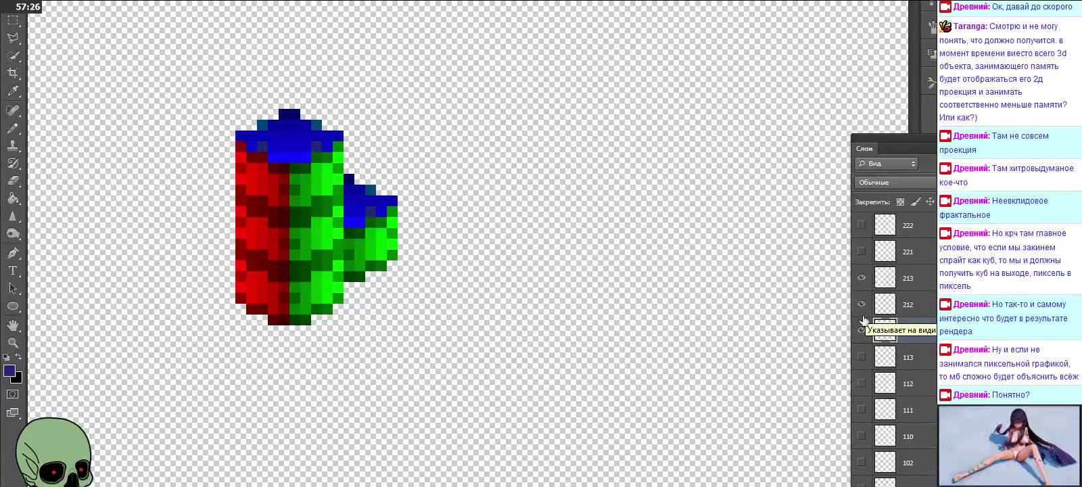
pyautogui.click(861, 330)
pyautogui.click(862, 305)
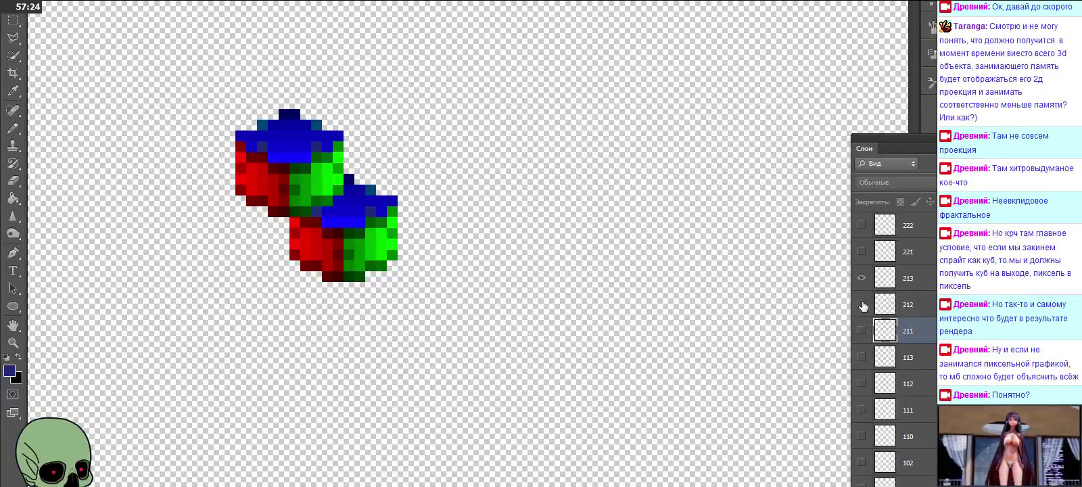
pyautogui.click(862, 277)
pyautogui.click(861, 278)
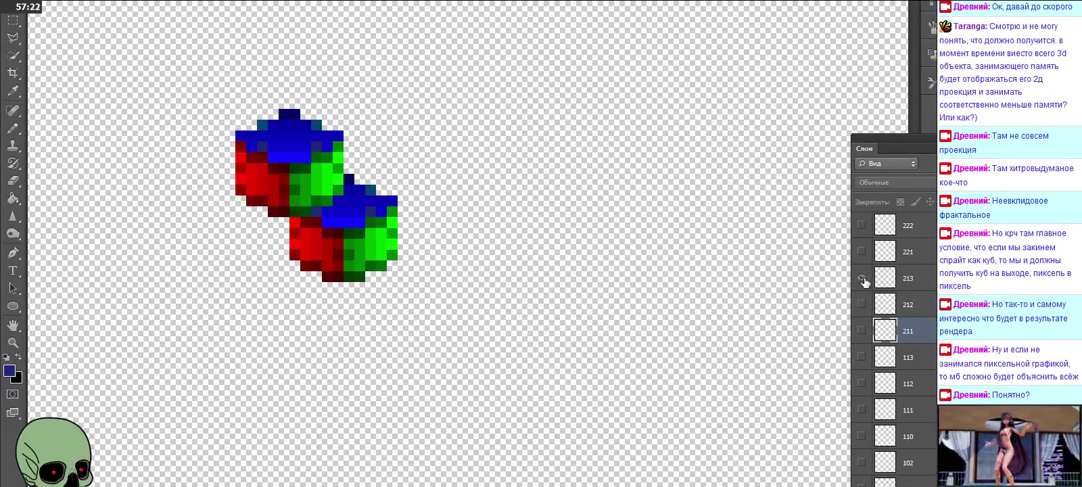
pyautogui.click(862, 277)
pyautogui.scroll(3, 873, 297)
# Step: Select layer 221 and show layers 221–224 to build a column
pyautogui.click(874, 331)
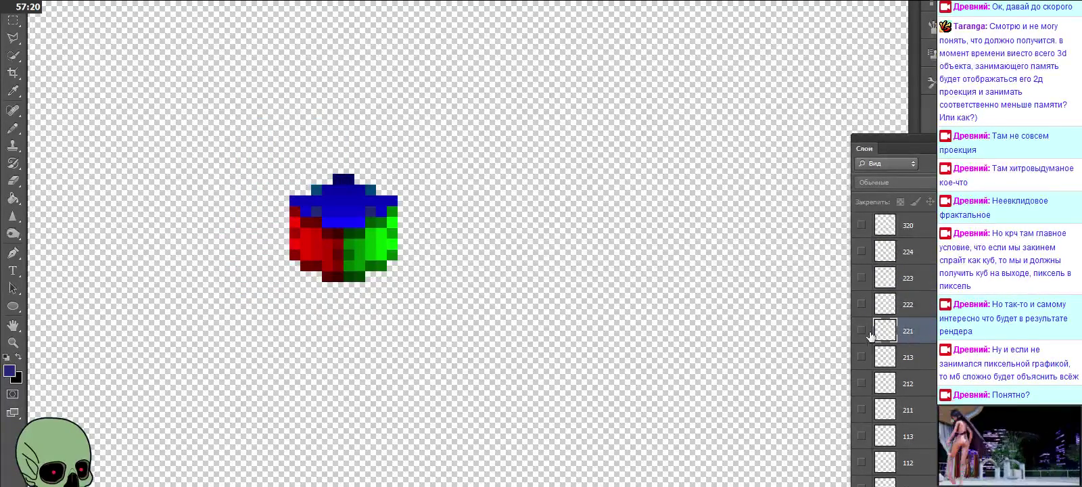
pyautogui.click(861, 330)
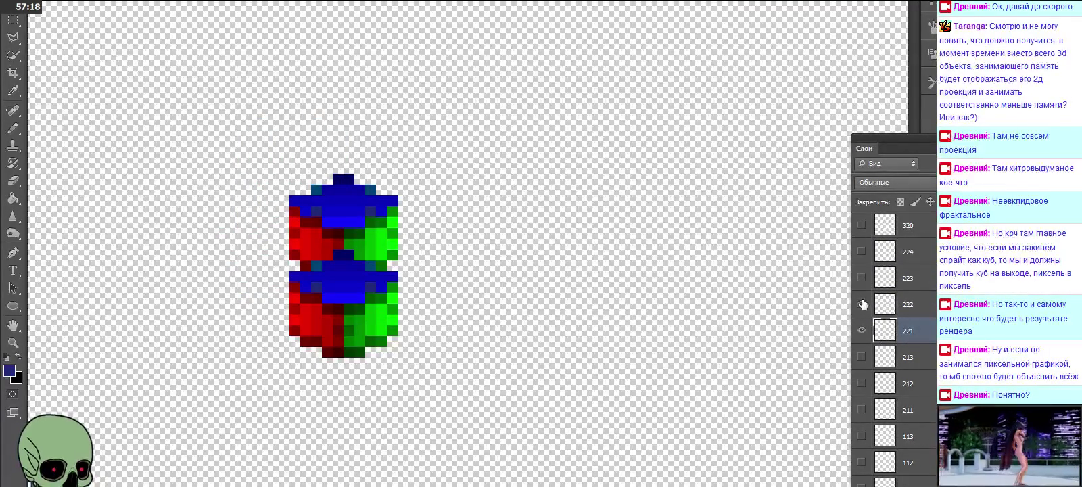
pyautogui.click(862, 304)
pyautogui.click(861, 277)
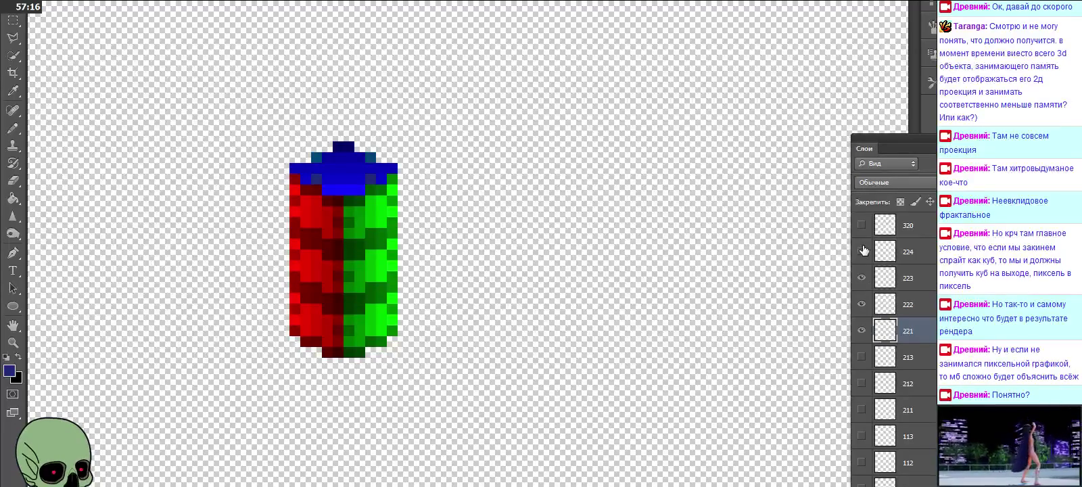
pyautogui.click(862, 251)
pyautogui.scroll(1, 878, 351)
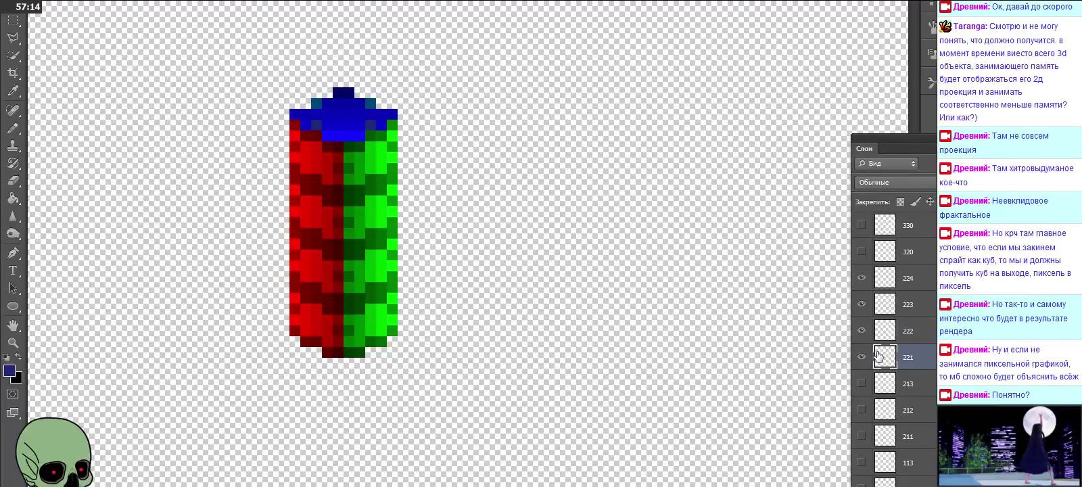
# Step: Hide layers 221–223 and toggle them individually to compare stack heights
pyautogui.moveTo(862, 357); pyautogui.dragTo(862, 304)
pyautogui.click(862, 286)
pyautogui.click(862, 291)
pyautogui.click(862, 304)
pyautogui.click(861, 305)
pyautogui.click(861, 330)
pyautogui.click(861, 330)
pyautogui.click(863, 357)
pyautogui.click(863, 356)
pyautogui.scroll(1, 863, 356)
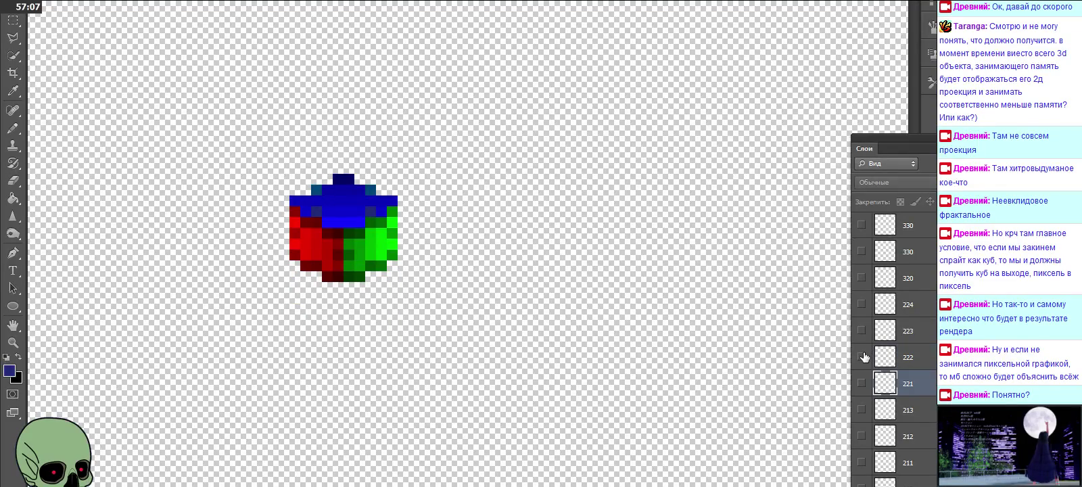
# Step: Select layer 320 and make its cube visible
pyautogui.click(923, 309)
pyautogui.click(923, 283)
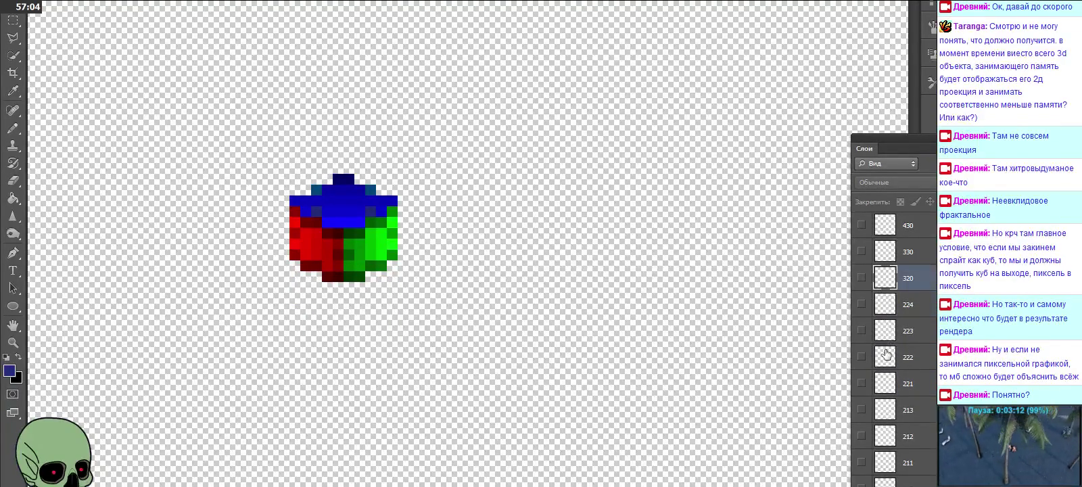
pyautogui.scroll(2, 922, 283)
pyautogui.click(862, 331)
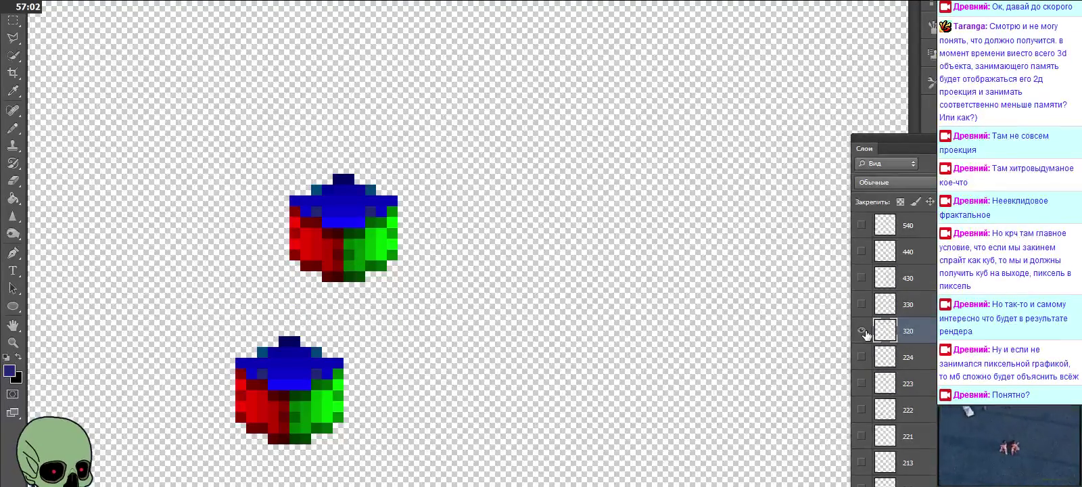
pyautogui.scroll(-1, 703, 326)
pyautogui.scroll(-1, 589, 290)
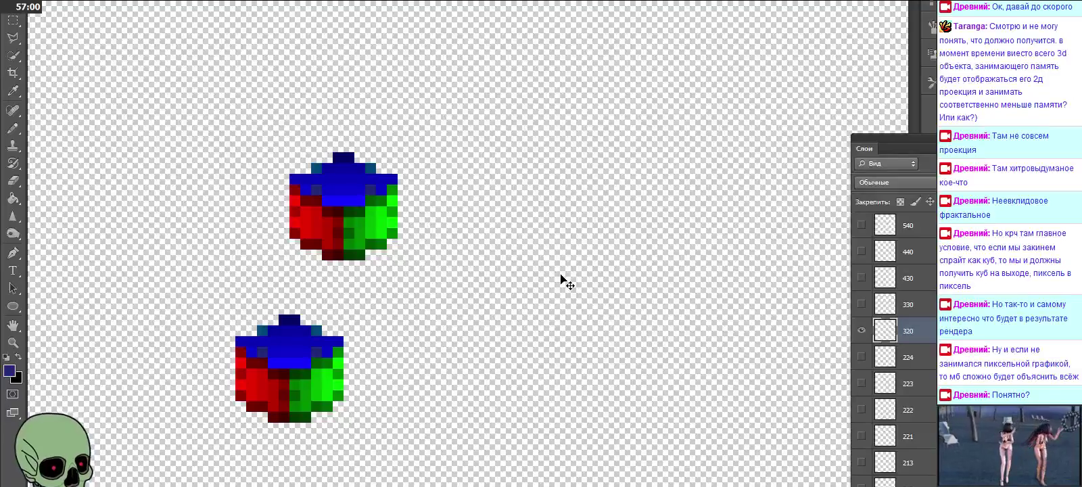
# Step: Paste three cube copies onto new layers, stacking each onto the lower cube
pyautogui.hotkey('ctrl', 'shift', 'alt', 'n')
pyautogui.hotkey('ctrl', 'v')
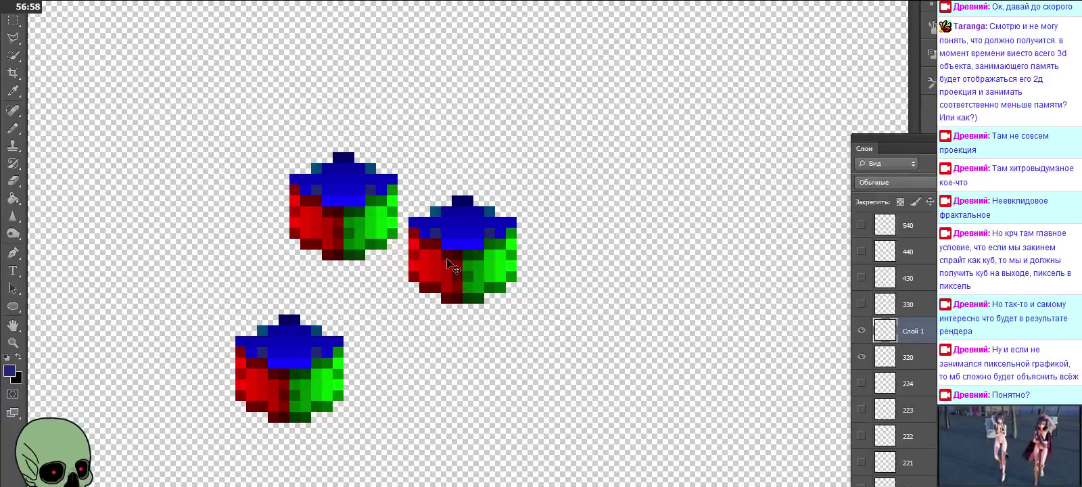
pyautogui.moveTo(459, 282); pyautogui.dragTo(284, 324)
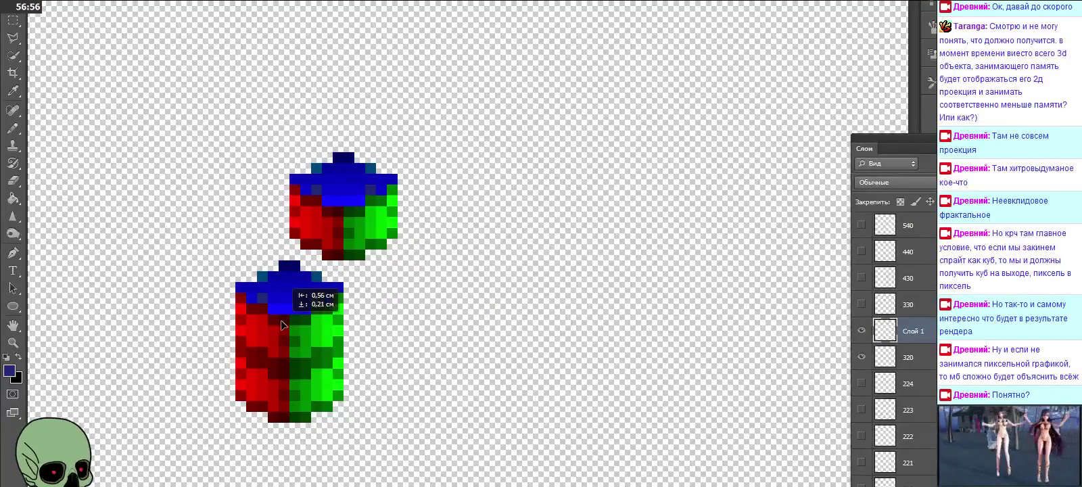
pyautogui.hotkey('ctrl', 'v')
pyautogui.moveTo(422, 297)
pyautogui.mouseDown()
pyautogui.moveTo(342, 236)
pyautogui.moveTo(315, 254)
pyautogui.mouseUp()
pyautogui.hotkey('ctrl', 'v')
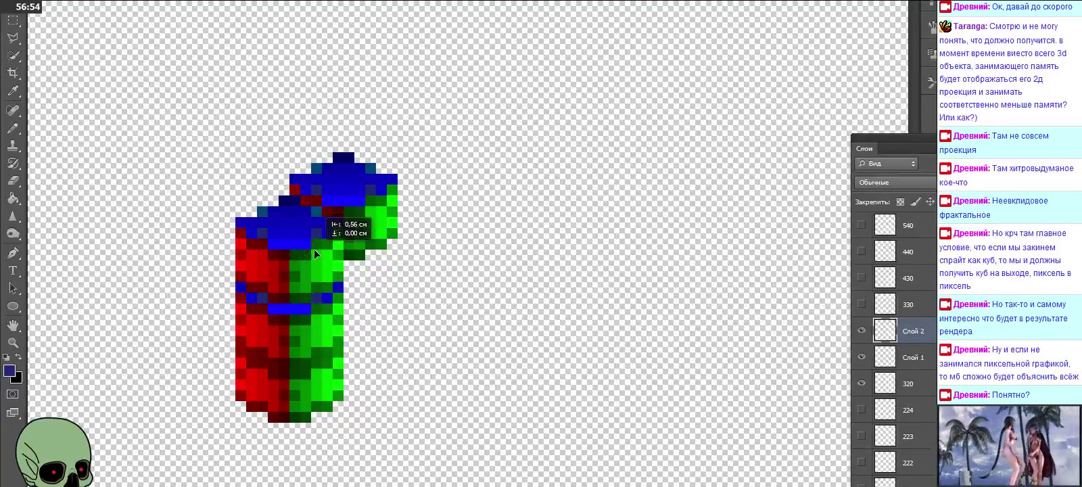
pyautogui.hotkey('ctrl', 'z')
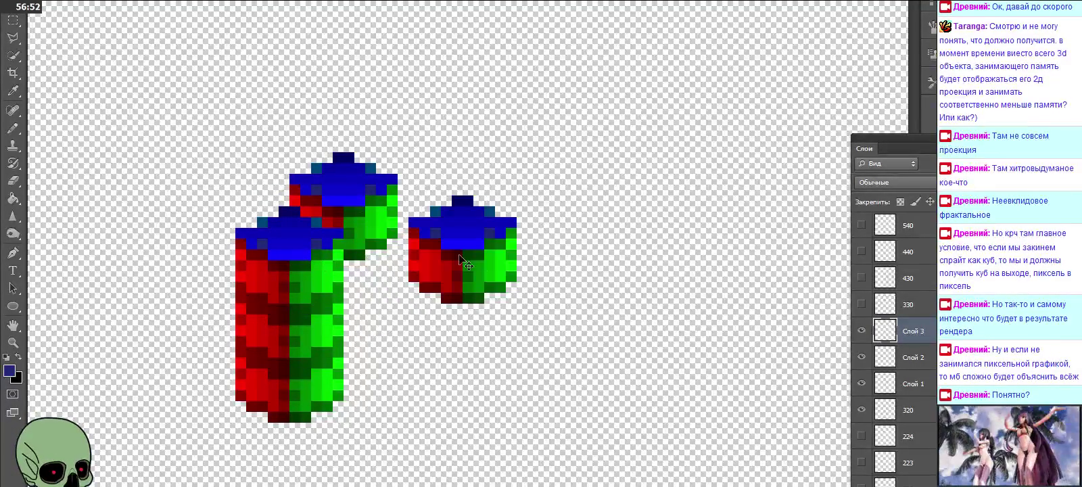
pyautogui.moveTo(466, 263); pyautogui.dragTo(311, 210)
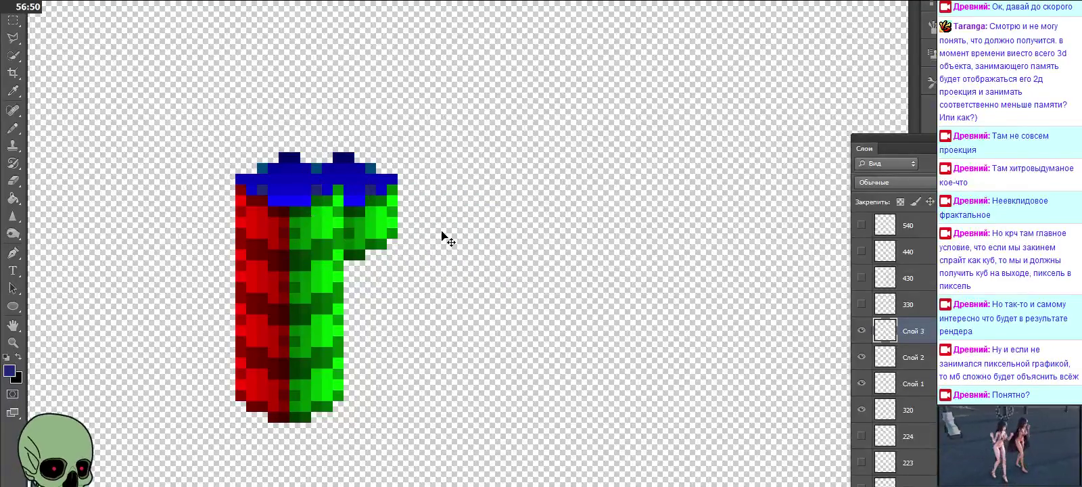
# Step: Stack the fourth and fifth copies on top, then hide Слой 1 through Слой 4
pyautogui.hotkey('ctrl', 'v')
pyautogui.moveTo(442, 237)
pyautogui.mouseDown()
pyautogui.moveTo(398, 151)
pyautogui.moveTo(303, 127)
pyautogui.moveTo(292, 149)
pyautogui.mouseUp()
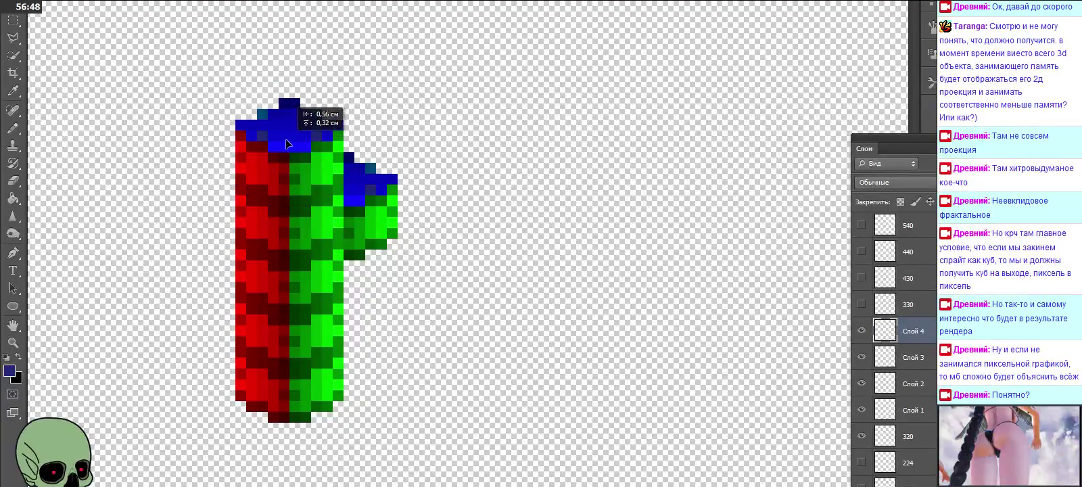
pyautogui.hotkey('ctrl', 'v')
pyautogui.moveTo(458, 185)
pyautogui.mouseDown()
pyautogui.moveTo(376, 88)
pyautogui.moveTo(315, 122)
pyautogui.moveTo(311, 78)
pyautogui.moveTo(290, 104)
pyautogui.mouseUp()
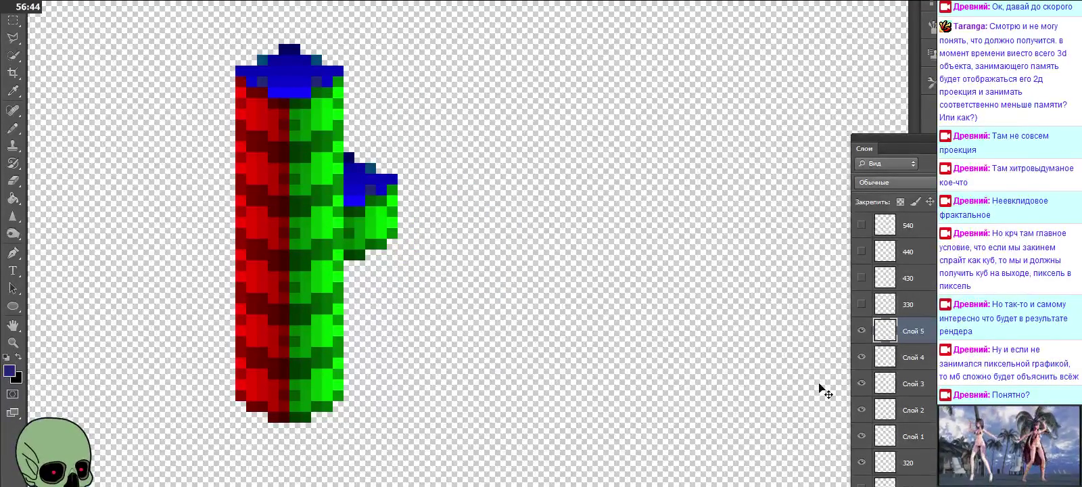
pyautogui.scroll(-1, 903, 405)
pyautogui.scroll(-1, 905, 403)
pyautogui.moveTo(861, 383); pyautogui.dragTo(860, 305)
pyautogui.click(861, 278)
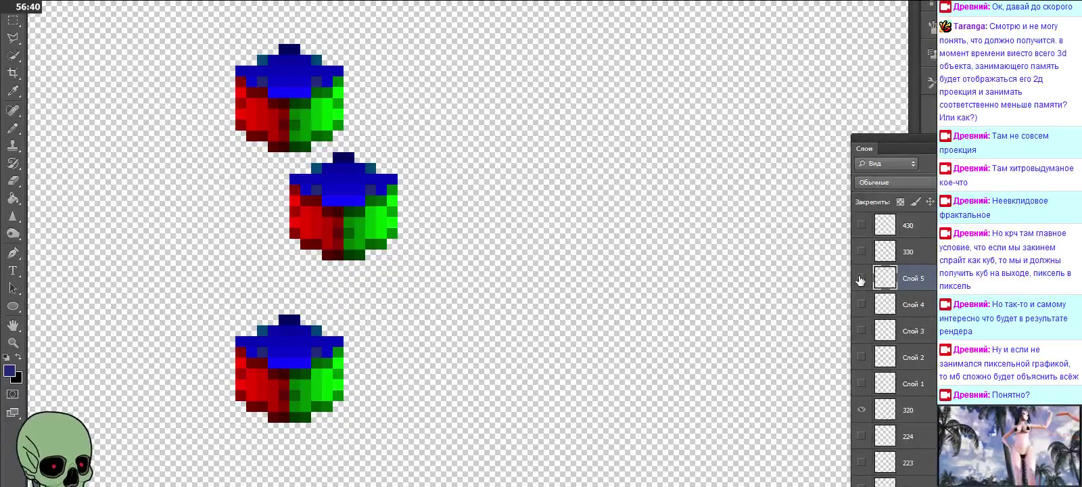
# Step: Show the Слой 2, 3 and 4 cubes as one column and hide the top Слой 5 cube
pyautogui.click(861, 278)
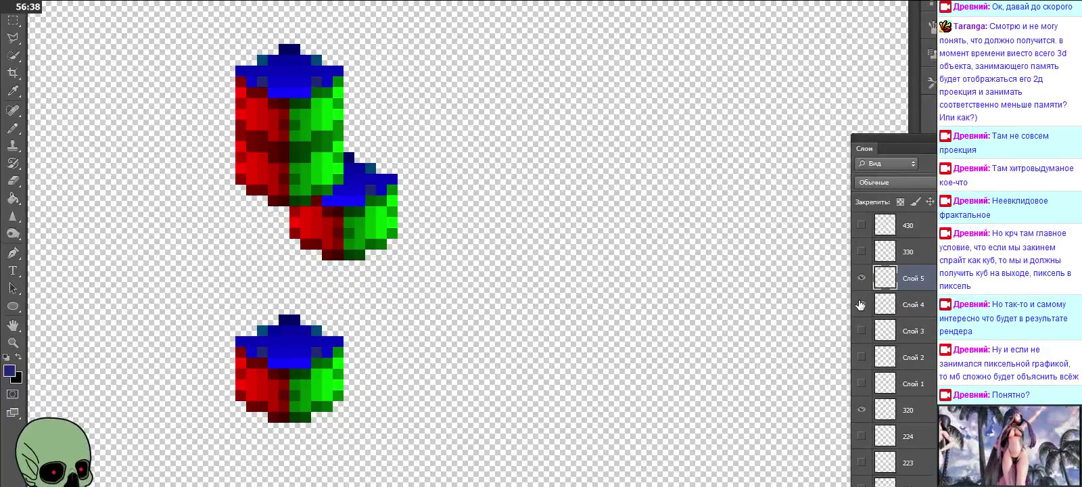
pyautogui.click(861, 305)
pyautogui.click(860, 330)
pyautogui.click(861, 330)
pyautogui.click(861, 356)
pyautogui.click(861, 356)
pyautogui.click(861, 384)
pyautogui.moveTo(861, 358); pyautogui.dragTo(861, 292)
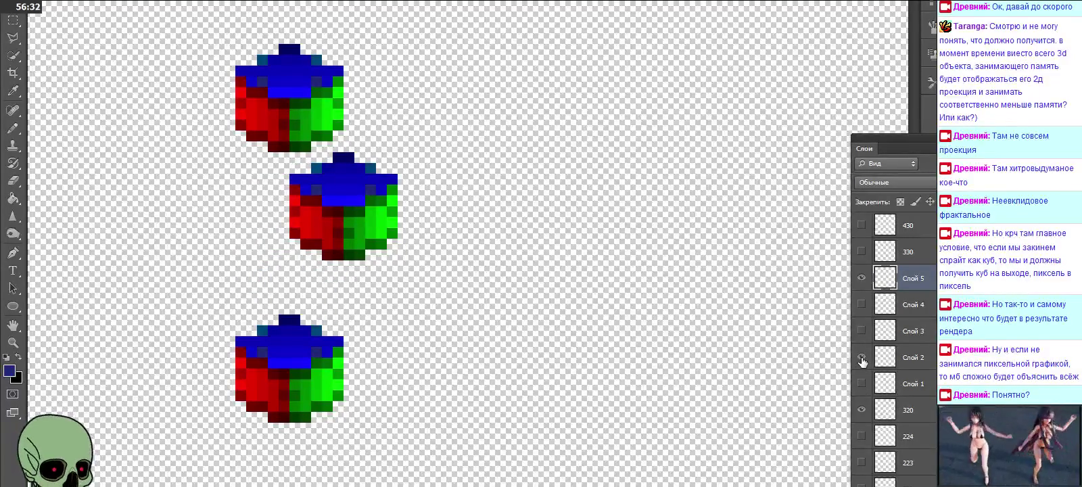
pyautogui.click(861, 278)
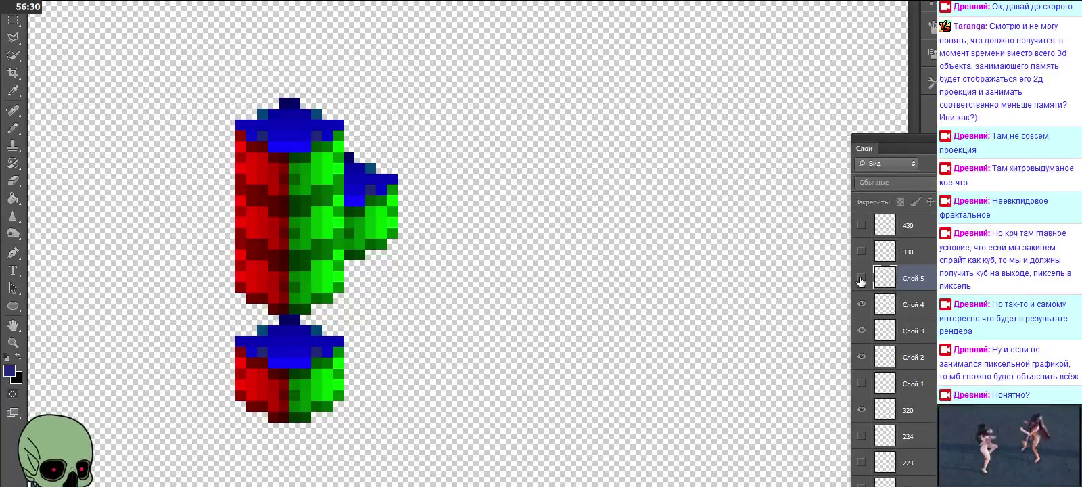
pyautogui.doubleClick(913, 357)
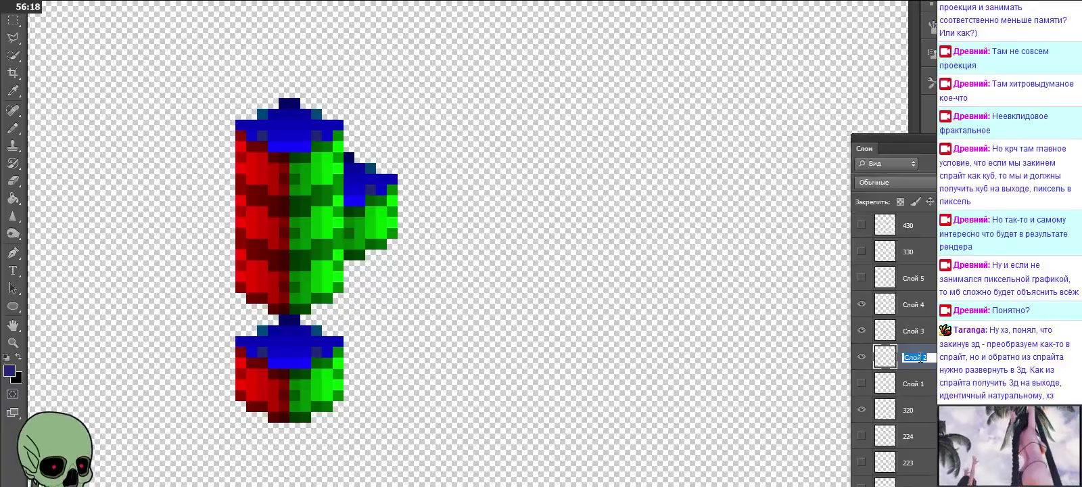
pyautogui.press('Return')
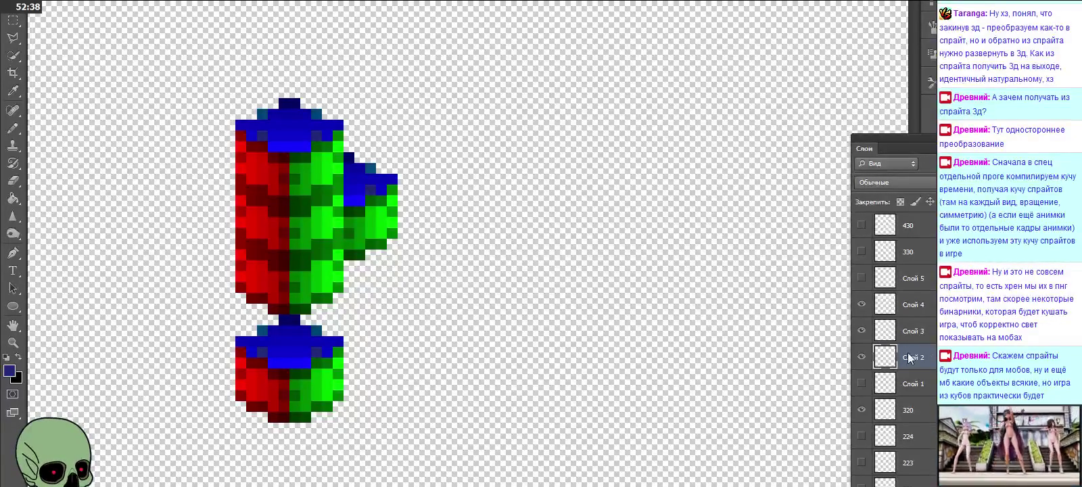
# Step: Toggle the Слой 2, 3 and 4 cubes on and off to check the stack
pyautogui.click(861, 356)
pyautogui.click(861, 356)
pyautogui.click(862, 331)
pyautogui.click(862, 330)
pyautogui.click(863, 305)
pyautogui.click(862, 305)
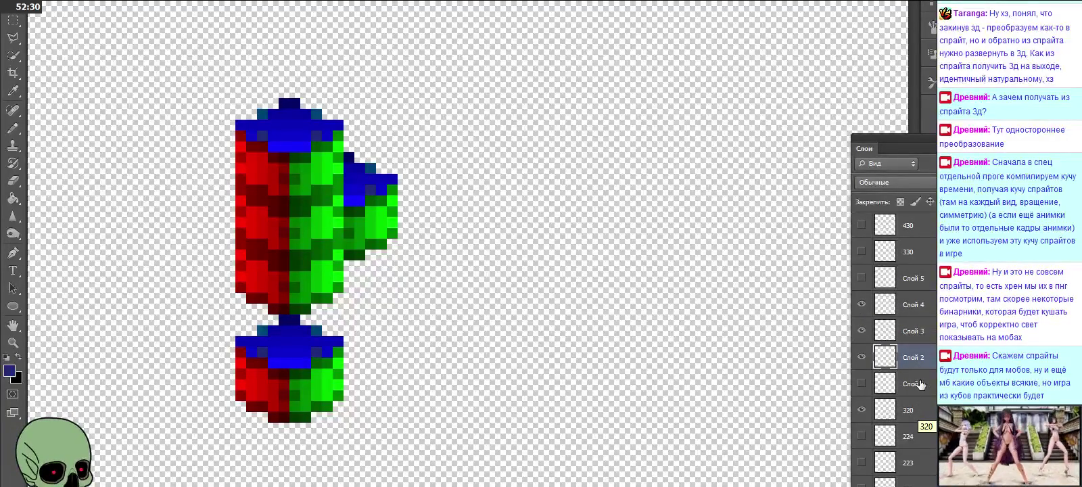
# Step: Rename layers Слой 2, Слой 3 and Слой 4 to 322, 323 and 324
pyautogui.doubleClick(914, 357)
pyautogui.write('3')
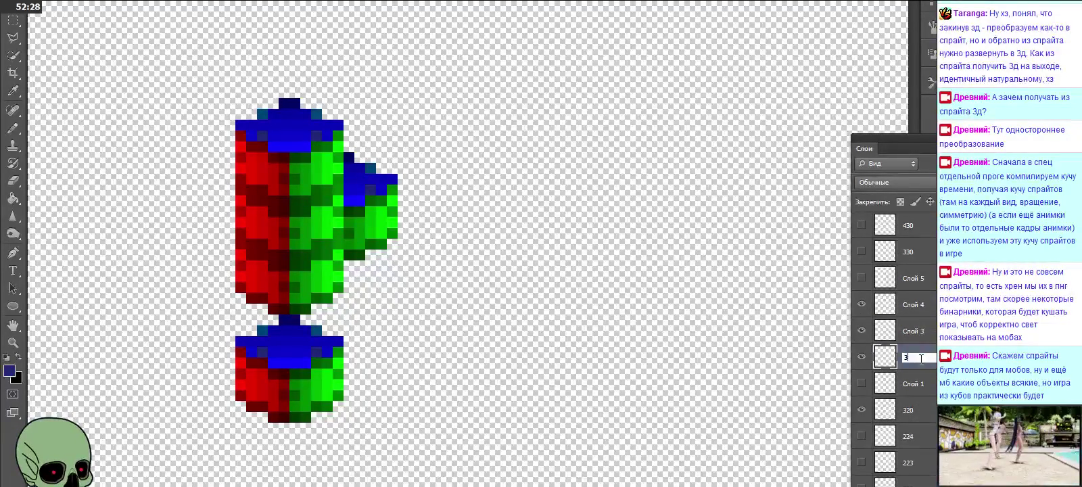
pyautogui.write('22')
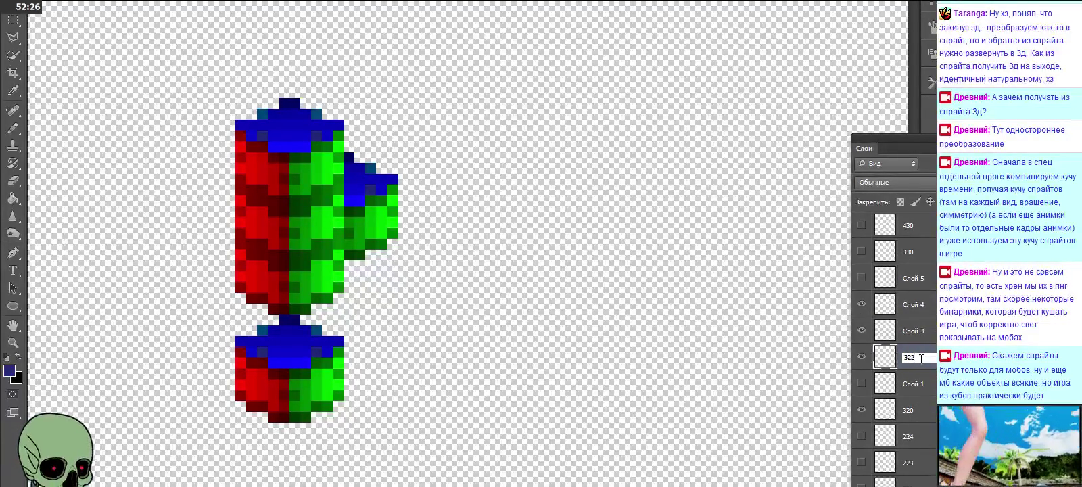
pyautogui.doubleClick(914, 332)
pyautogui.write('323')
pyautogui.doubleClick(913, 304)
pyautogui.write('324')
pyautogui.click(930, 353)
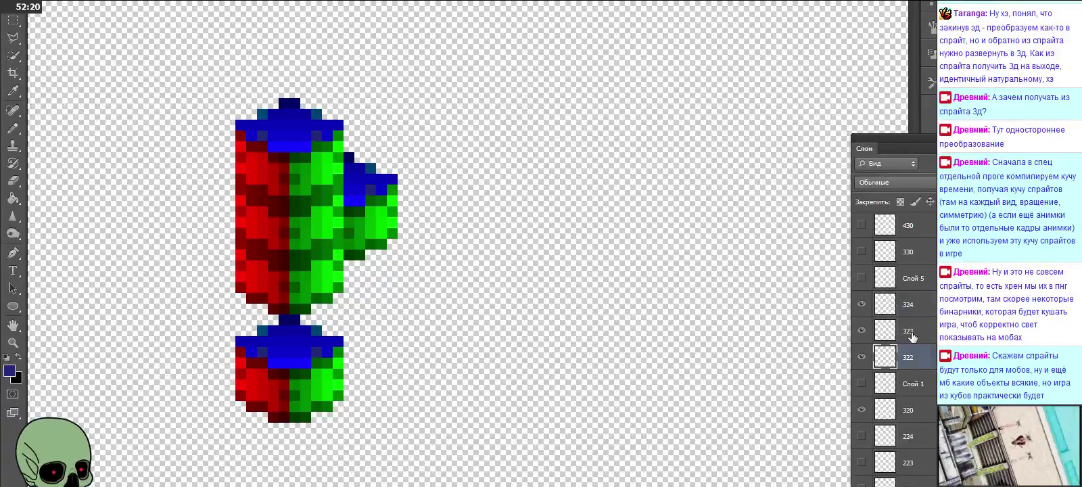
# Step: Check layers 320, 322 and 324, toggling 324's cube and showing 320's cube
pyautogui.click(927, 406)
pyautogui.click(921, 358)
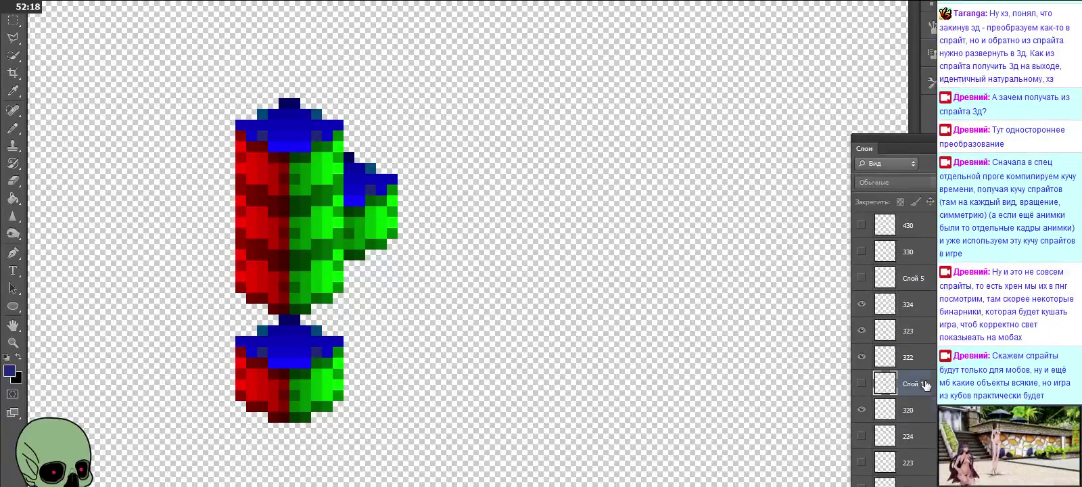
pyautogui.click(920, 306)
pyautogui.click(861, 304)
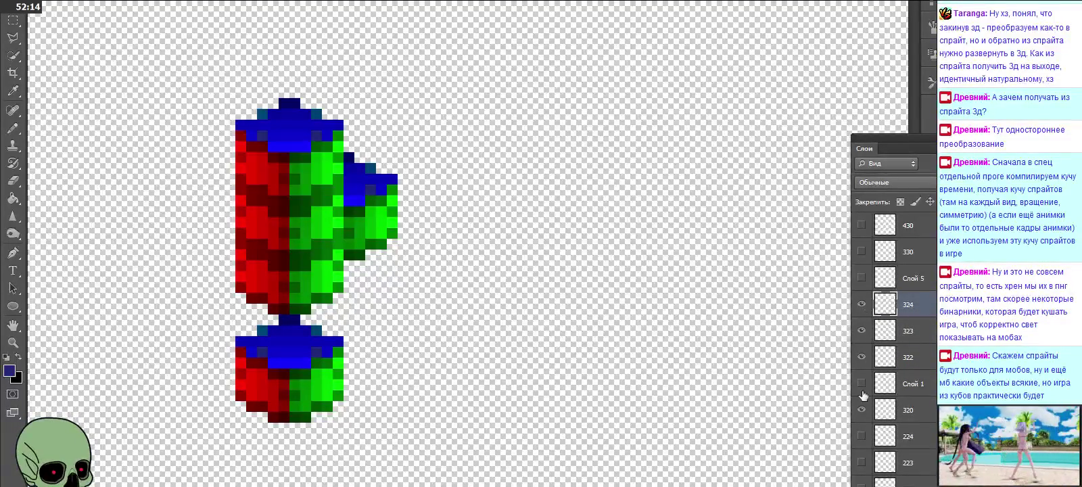
pyautogui.click(860, 410)
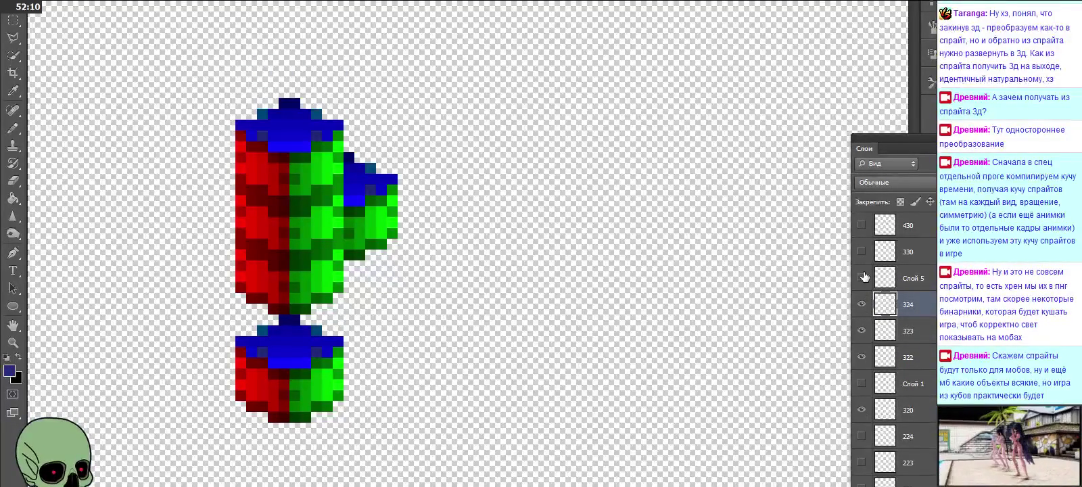
# Step: Select layers Слой 5, Слой 1 and 320 together and delete them
pyautogui.click(919, 278)
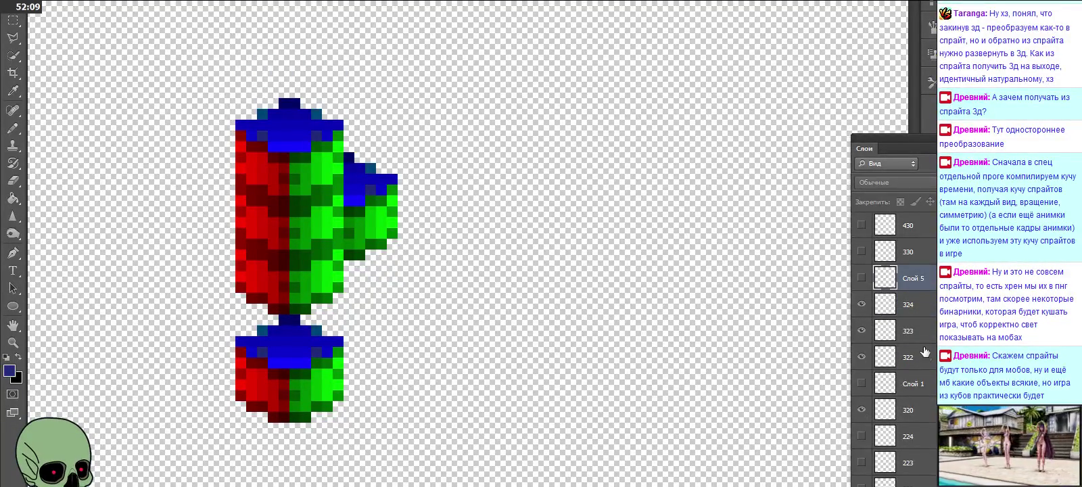
pyautogui.keyDown('ctrl'); pyautogui.click(920, 384); pyautogui.keyUp('ctrl')
pyautogui.keyDown('ctrl'); pyautogui.click(920, 409); pyautogui.keyUp('ctrl')
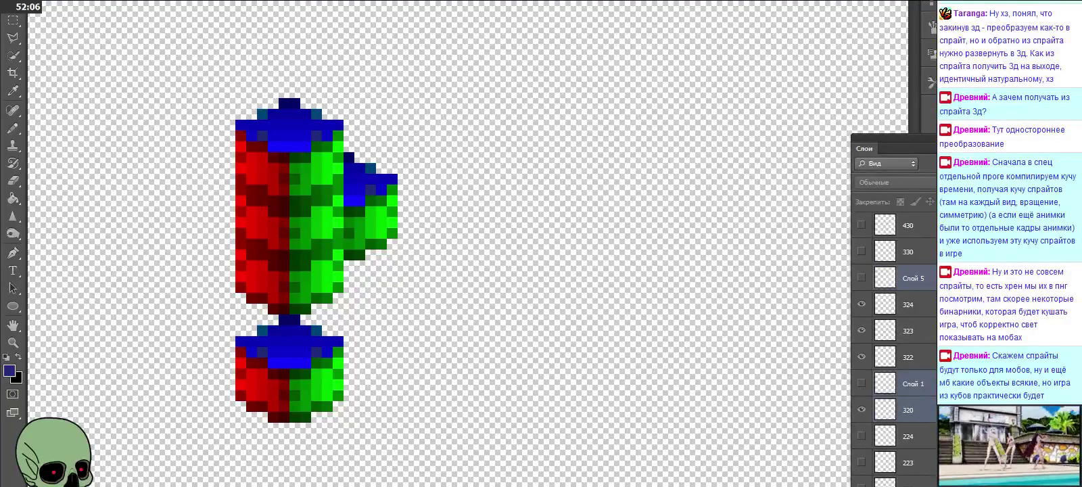
pyautogui.press('Delete')
# Step: Confirm the layer deletion, then show only layer 330's cube, hiding 322, 323 and 324
pyautogui.click(533, 162)
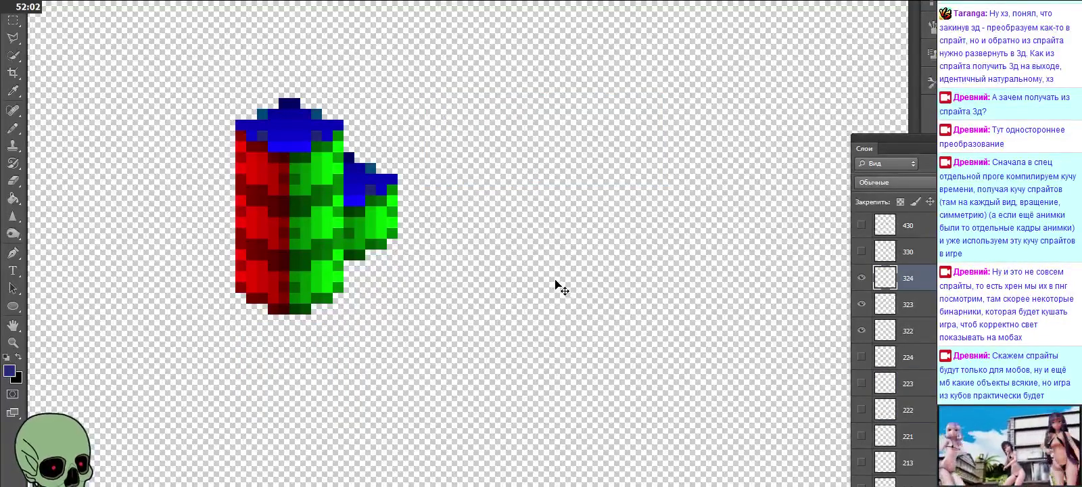
pyautogui.scroll(2, 893, 338)
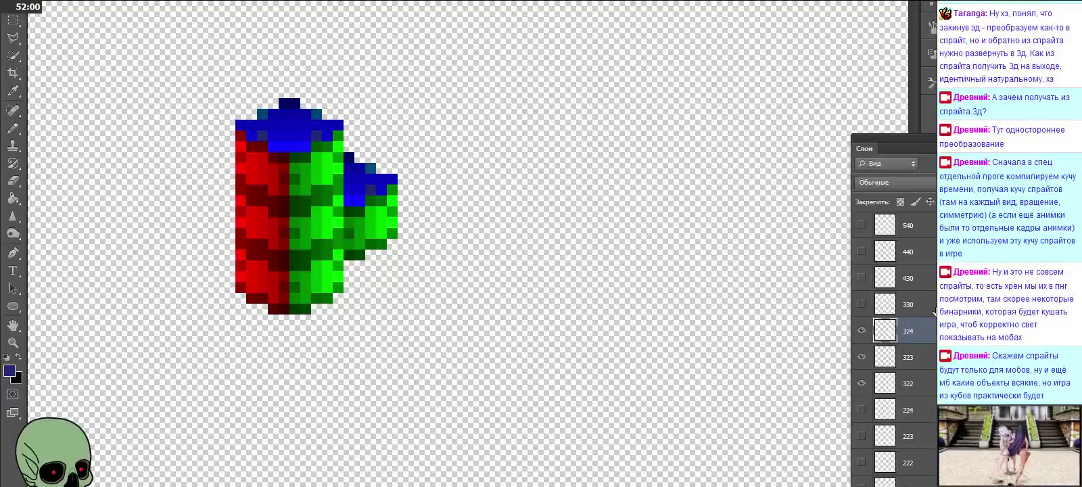
pyautogui.click(912, 306)
pyautogui.click(862, 304)
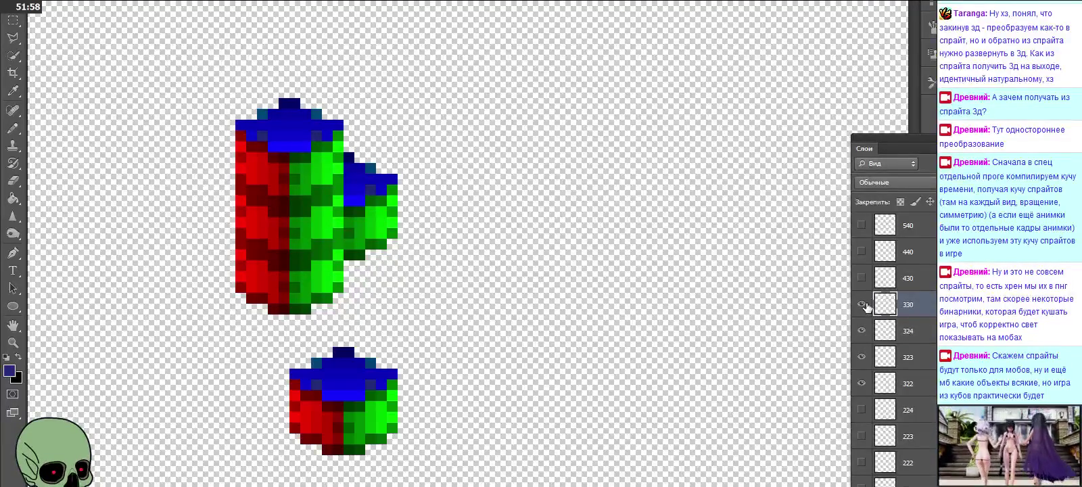
pyautogui.click(862, 330)
pyautogui.click(862, 356)
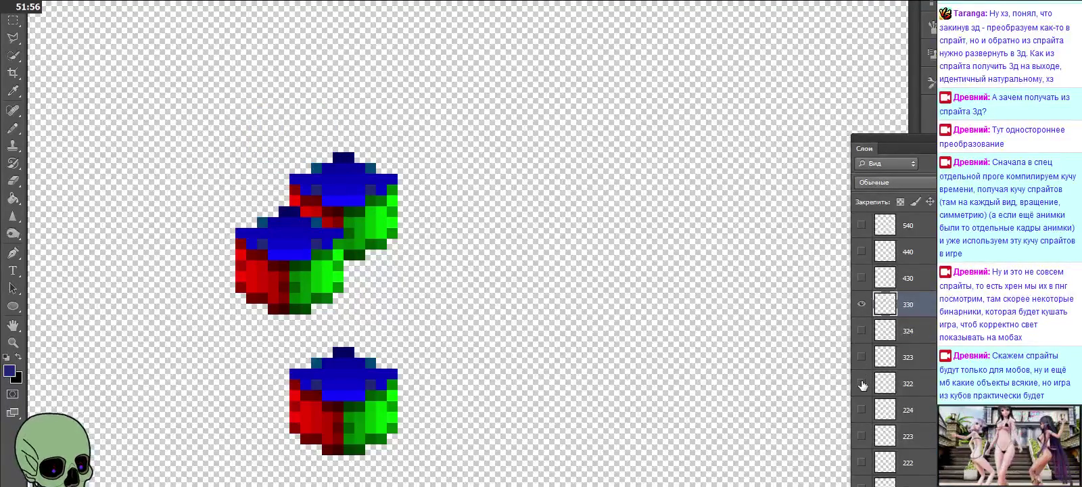
pyautogui.click(861, 383)
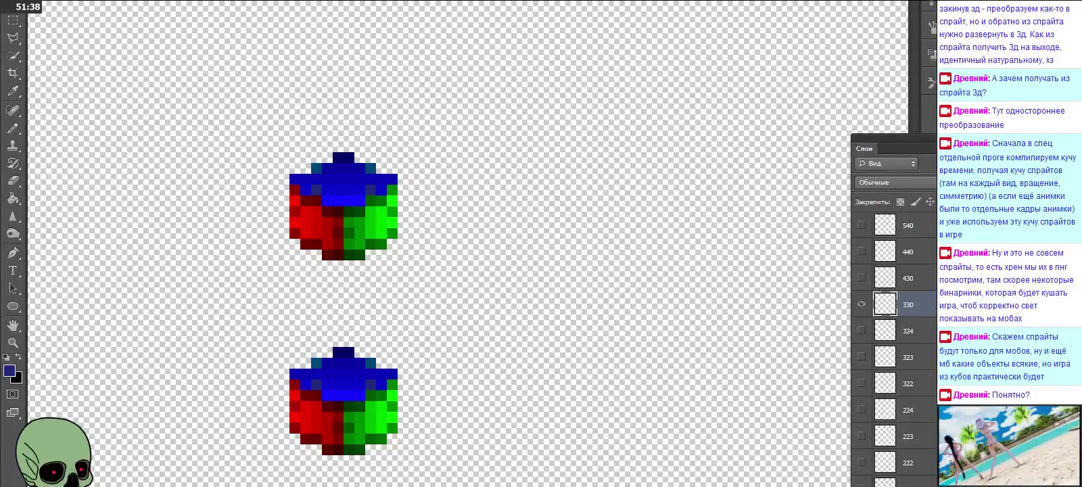
# Step: Paste the cube five times, moving each copy onto the top of layer 330's column
pyautogui.hotkey('ctrl', 'v')
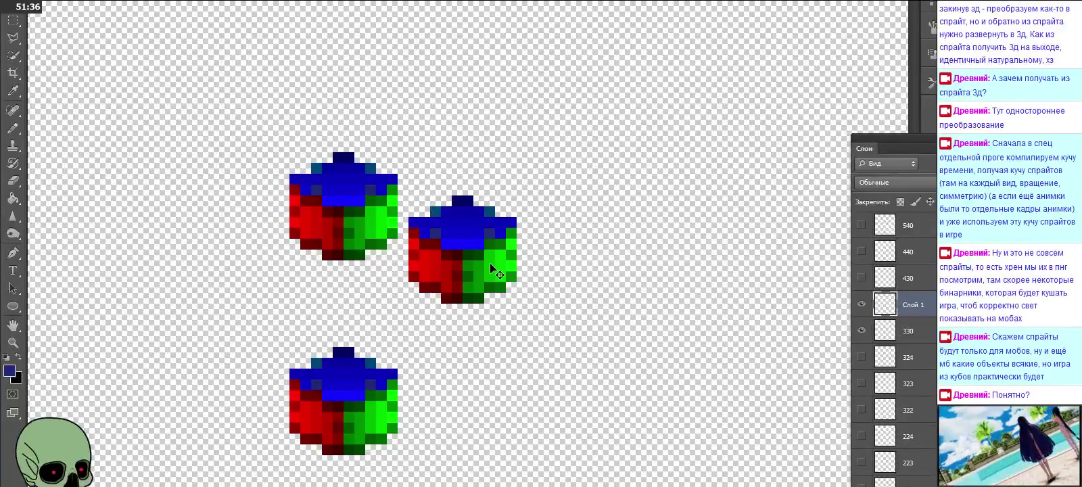
pyautogui.moveTo(475, 255); pyautogui.dragTo(369, 343)
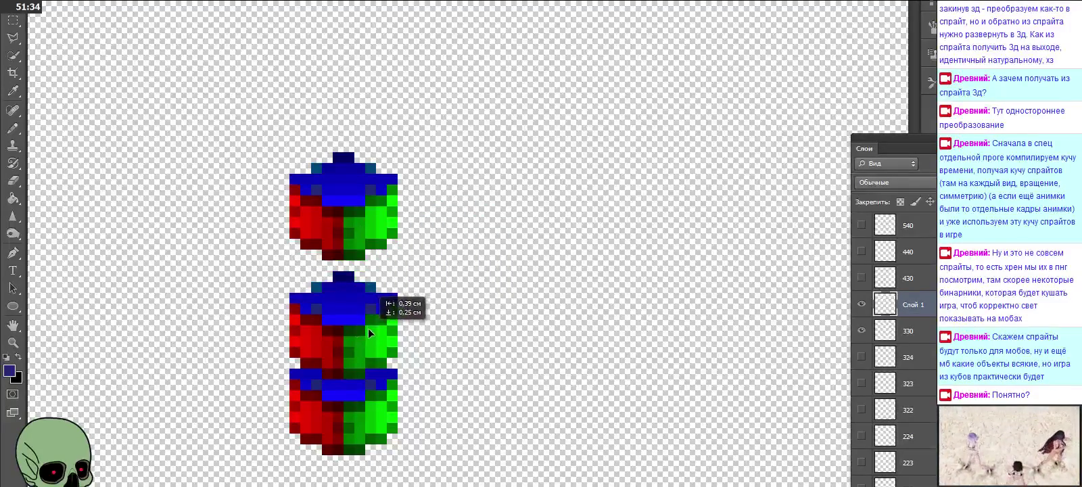
pyautogui.hotkey('ctrl', 'v')
pyautogui.moveTo(497, 233); pyautogui.dragTo(377, 266)
pyautogui.hotkey('ctrl', 'v')
pyautogui.moveTo(460, 267)
pyautogui.mouseDown()
pyautogui.moveTo(371, 234)
pyautogui.moveTo(346, 239)
pyautogui.mouseUp()
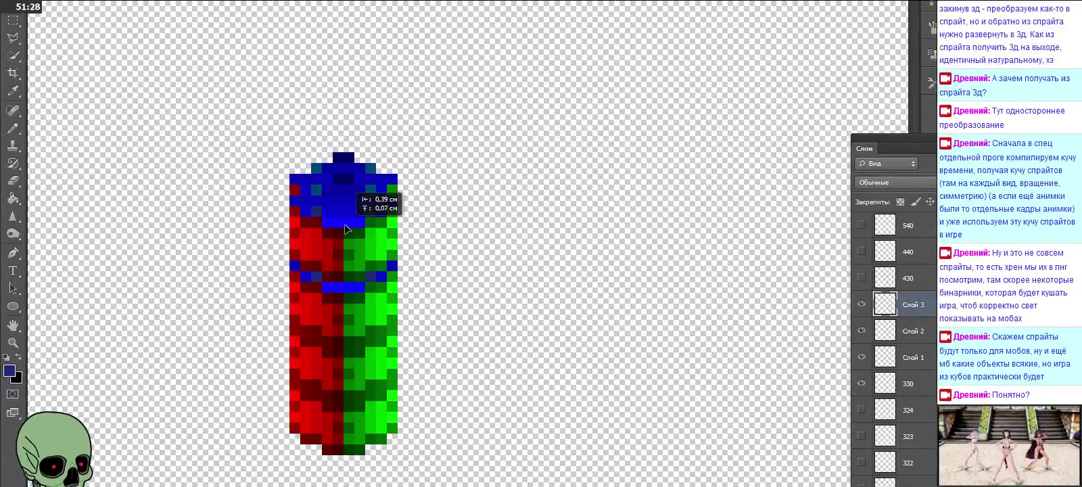
pyautogui.moveTo(346, 239); pyautogui.dragTo(346, 238)
pyautogui.hotkey('ctrl', 'v')
pyautogui.moveTo(418, 242); pyautogui.dragTo(300, 177)
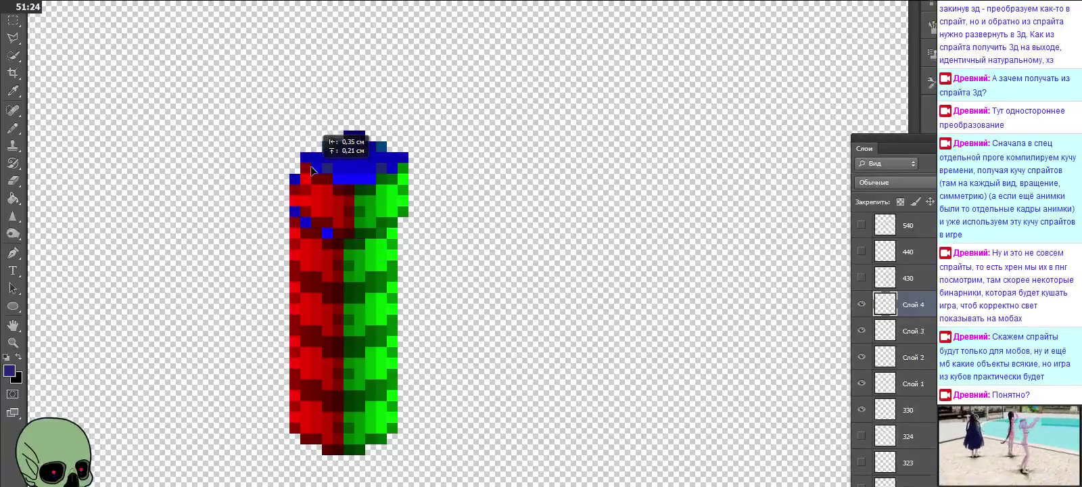
pyautogui.hotkey('ctrl', 'v')
pyautogui.moveTo(420, 243); pyautogui.dragTo(341, 137)
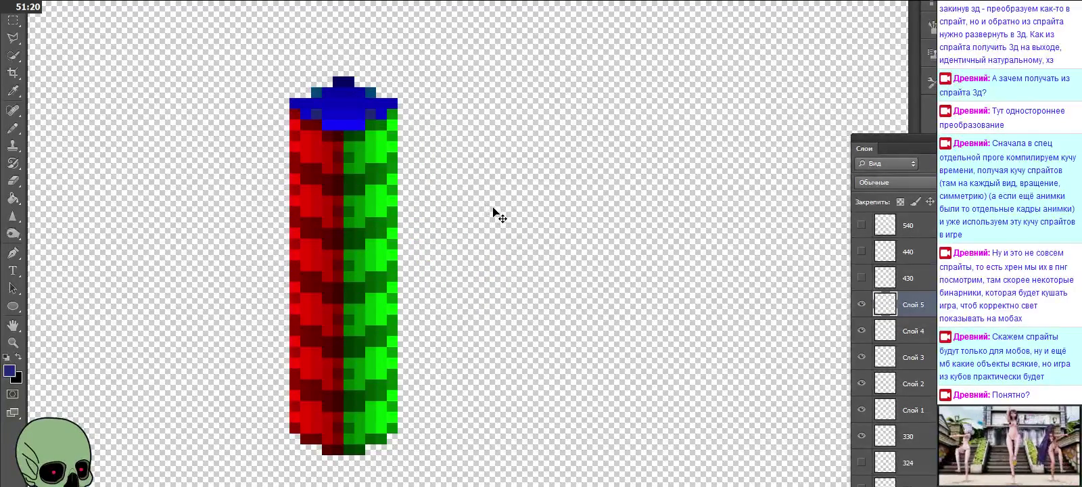
# Step: Hide the stacked cube copies, then duplicate the Слой 5 cube higher up the column
pyautogui.click(860, 411)
pyautogui.click(861, 384)
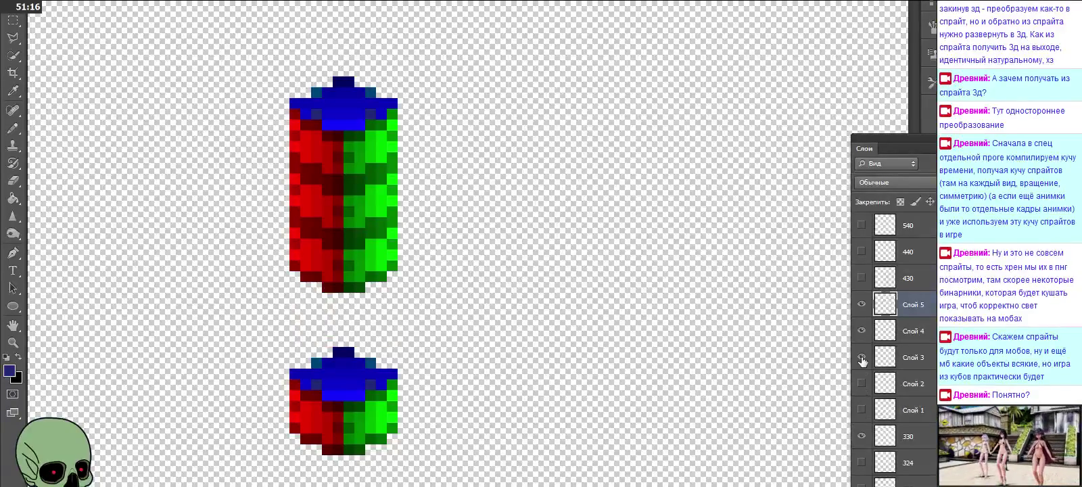
pyautogui.click(861, 357)
pyautogui.click(860, 330)
pyautogui.click(861, 304)
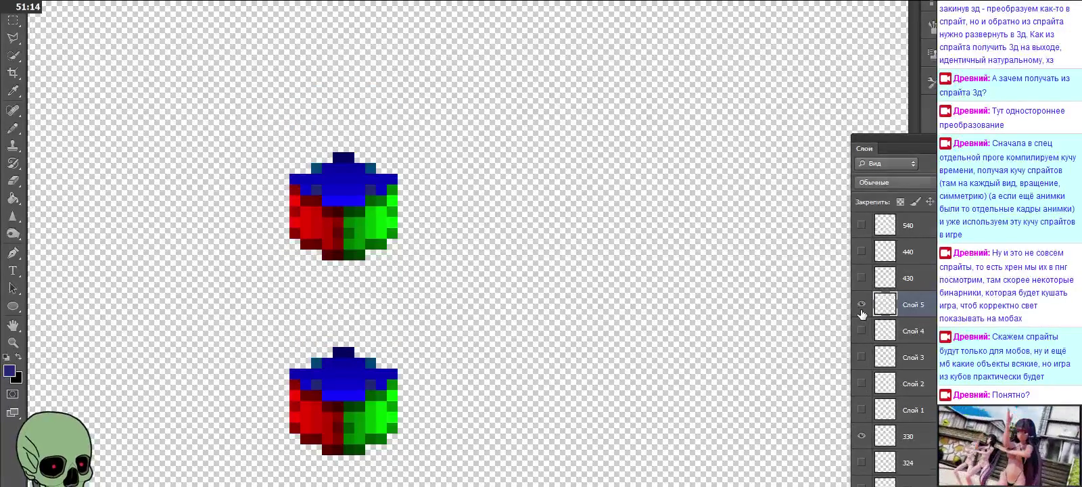
pyautogui.click(860, 306)
pyautogui.moveTo(338, 132)
pyautogui.mouseDown()
pyautogui.moveTo(337, 68)
pyautogui.moveTo(337, 80)
pyautogui.mouseUp()
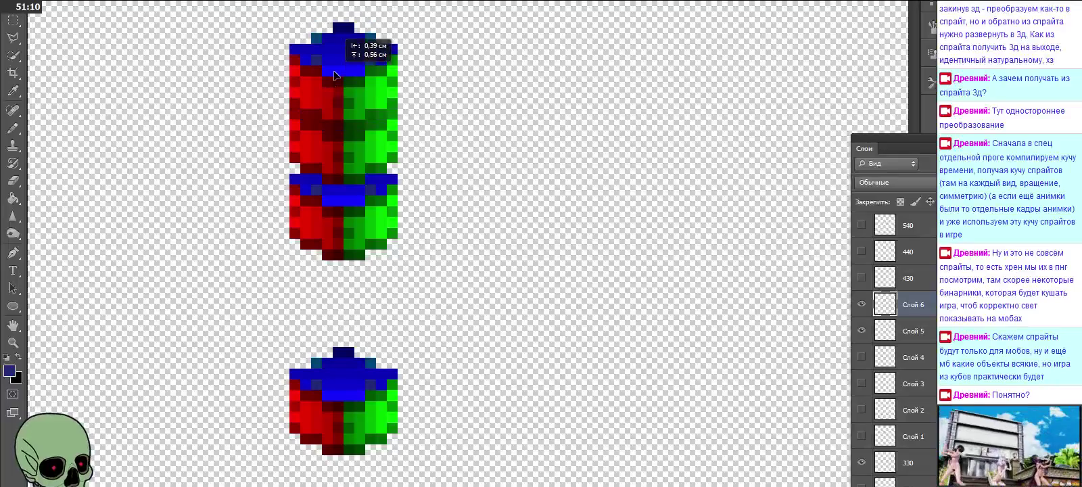
# Step: Toggle the Слой 2, 3 and 4 cubes on and off to test the stack
pyautogui.click(861, 357)
pyautogui.click(861, 383)
pyautogui.click(862, 384)
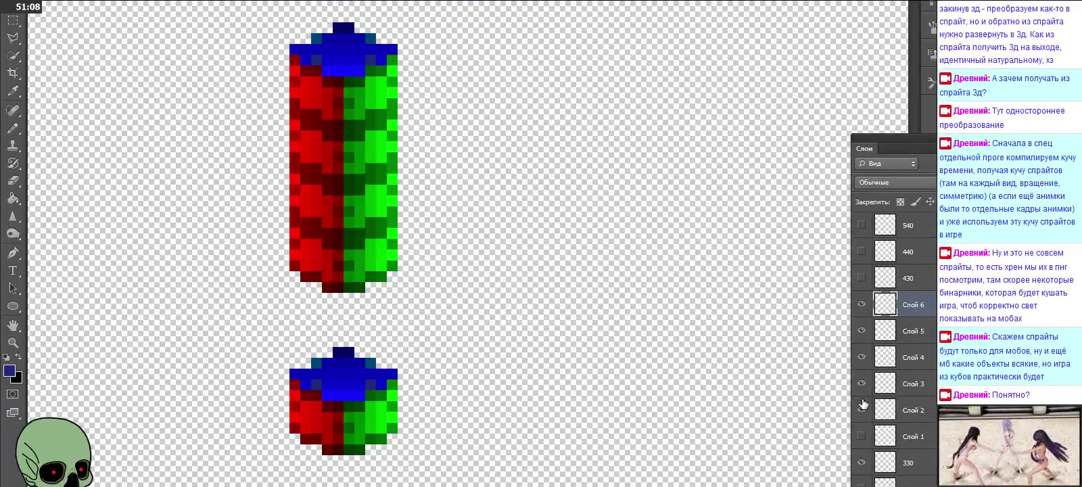
pyautogui.click(862, 404)
pyautogui.click(861, 410)
pyautogui.click(861, 384)
pyautogui.click(861, 357)
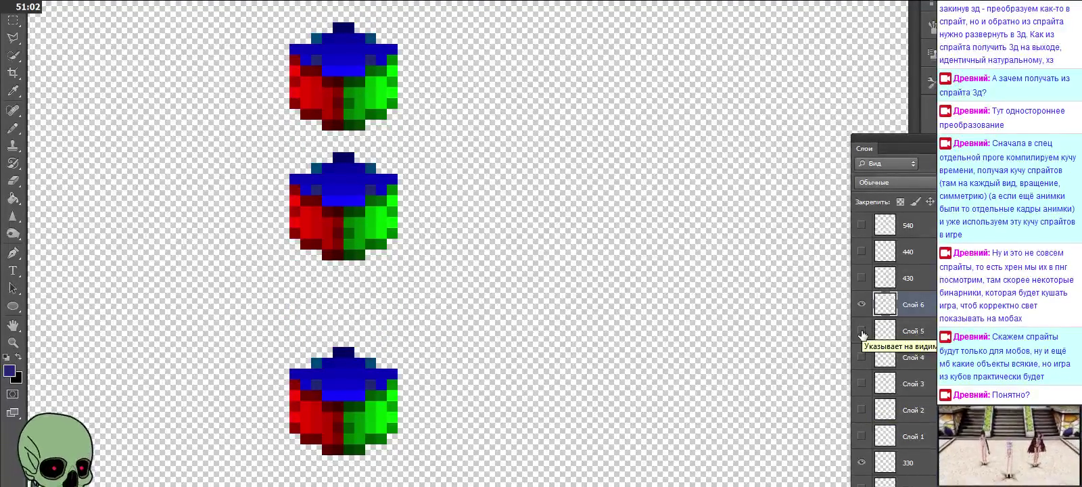
# Step: Show the Слой 2, Слой 3 and Слой 4 cubes one by one above the bottom cube
pyautogui.click(862, 436)
pyautogui.click(861, 436)
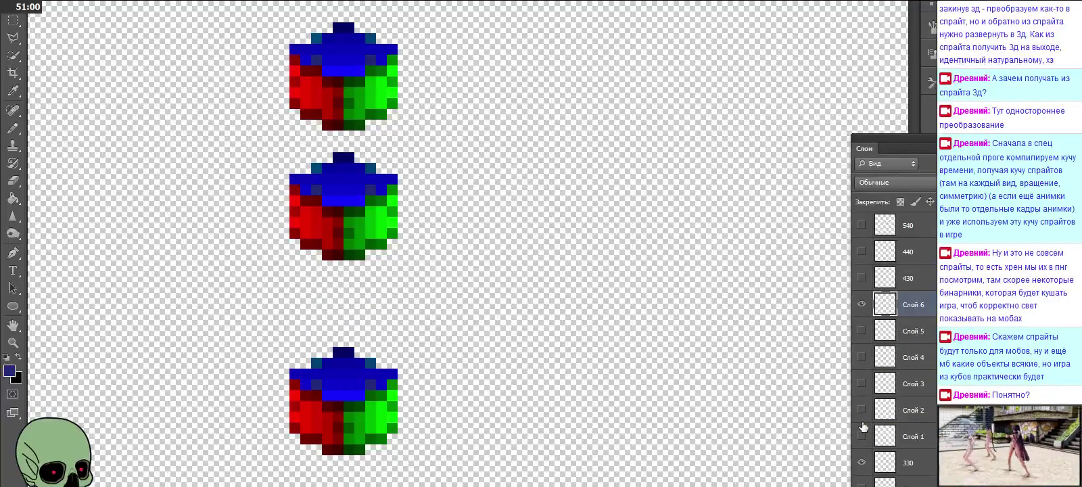
pyautogui.click(862, 410)
pyautogui.click(861, 410)
pyautogui.click(862, 410)
pyautogui.click(862, 383)
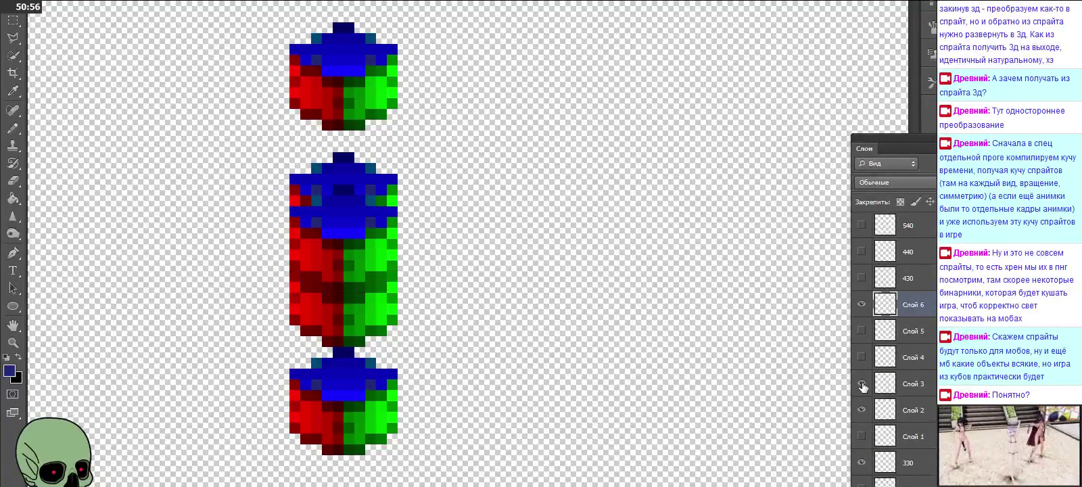
pyautogui.click(862, 357)
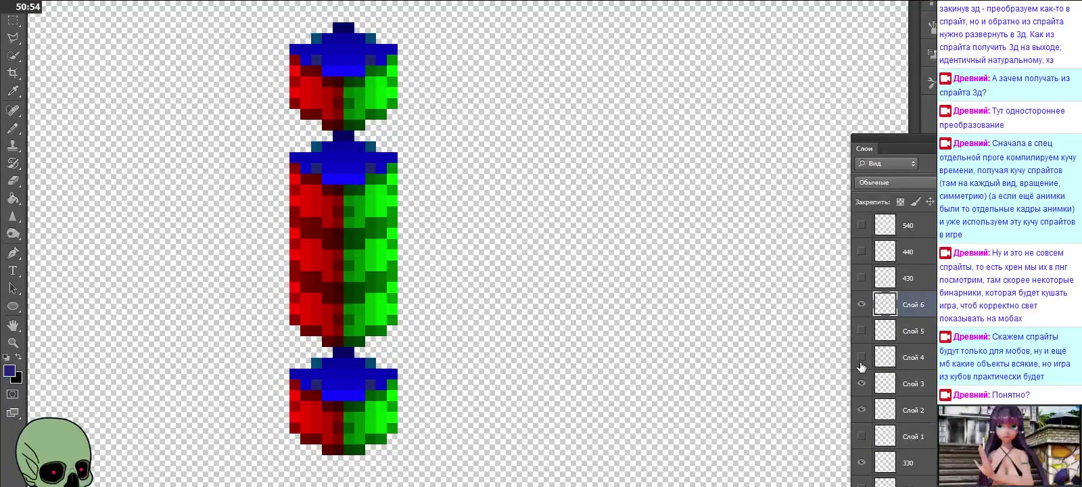
# Step: Join the column with Слой 4 and hide the top Слой 6 and bottom 330 cubes
pyautogui.click(861, 360)
pyautogui.click(861, 331)
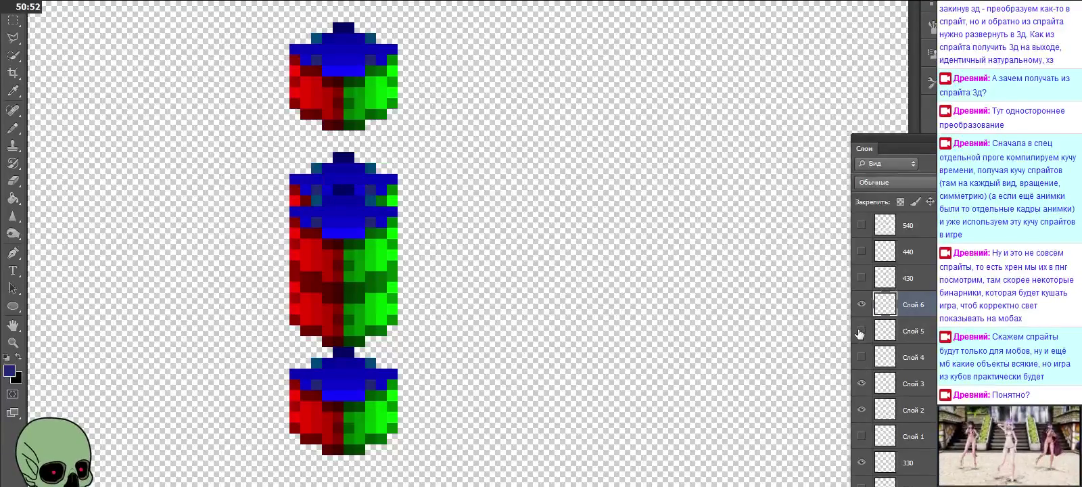
pyautogui.click(861, 357)
pyautogui.click(862, 304)
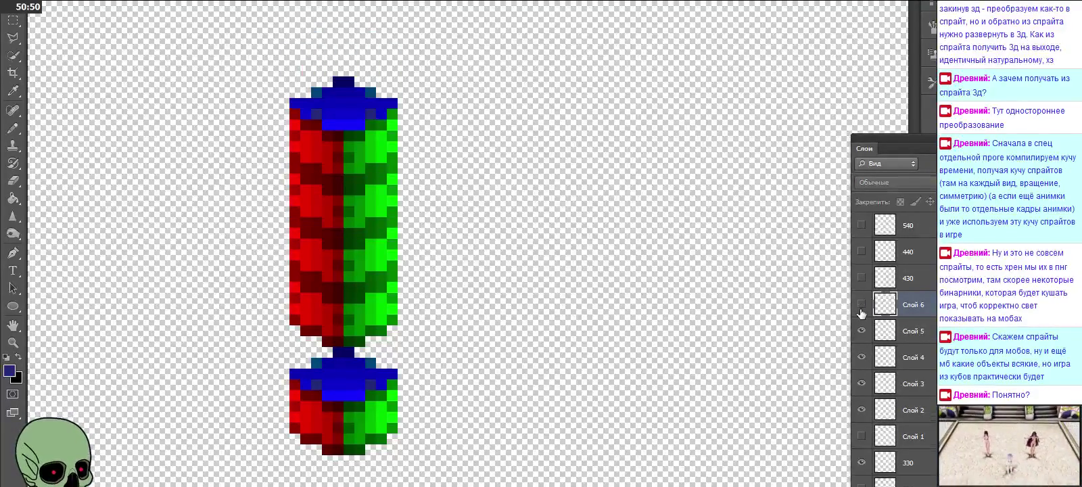
pyautogui.click(861, 463)
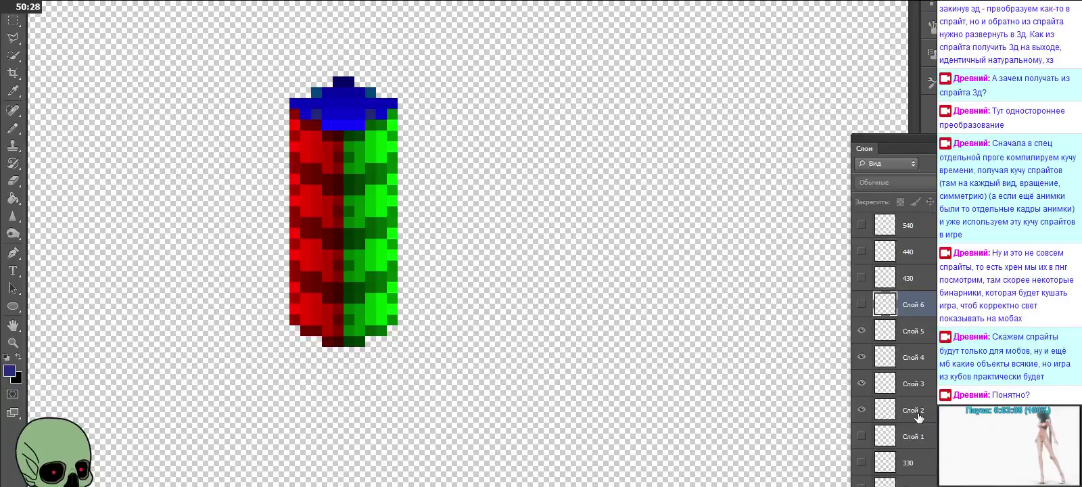
# Step: Rename layer Слой 2 to 332
pyautogui.doubleClick(915, 411)
pyautogui.write('2')
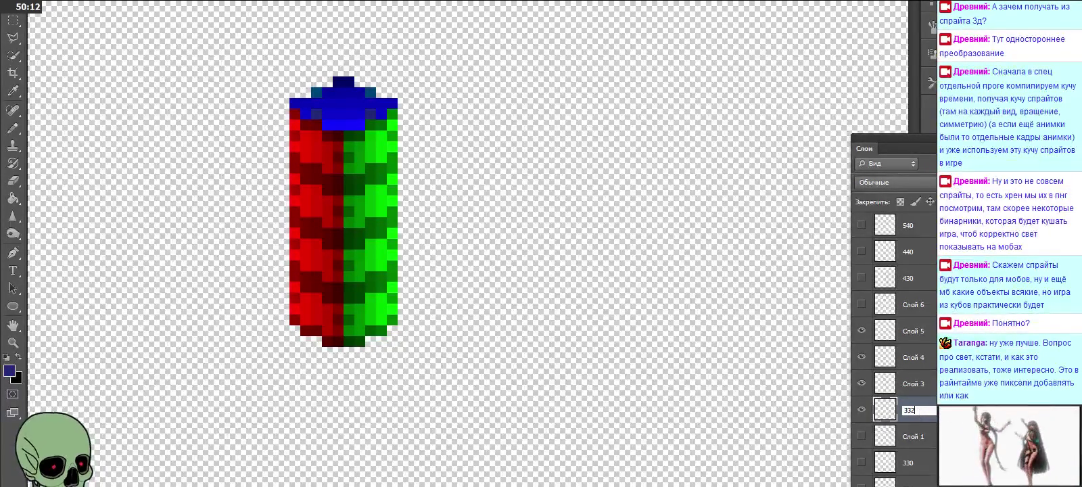
pyautogui.press('Return')
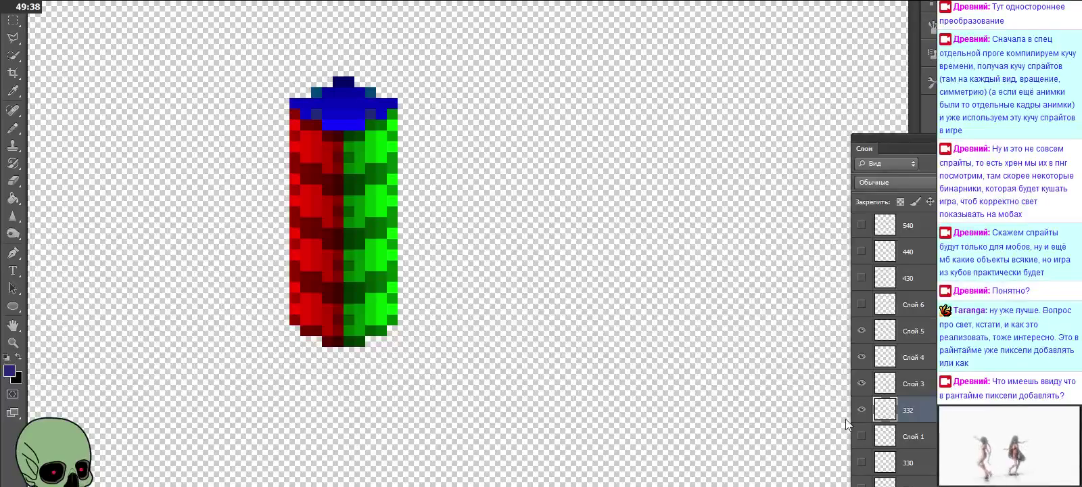
# Step: Rename layers Слой 3, Слой 4 and Слой 5 to 333, 334 and 335
pyautogui.click(918, 386)
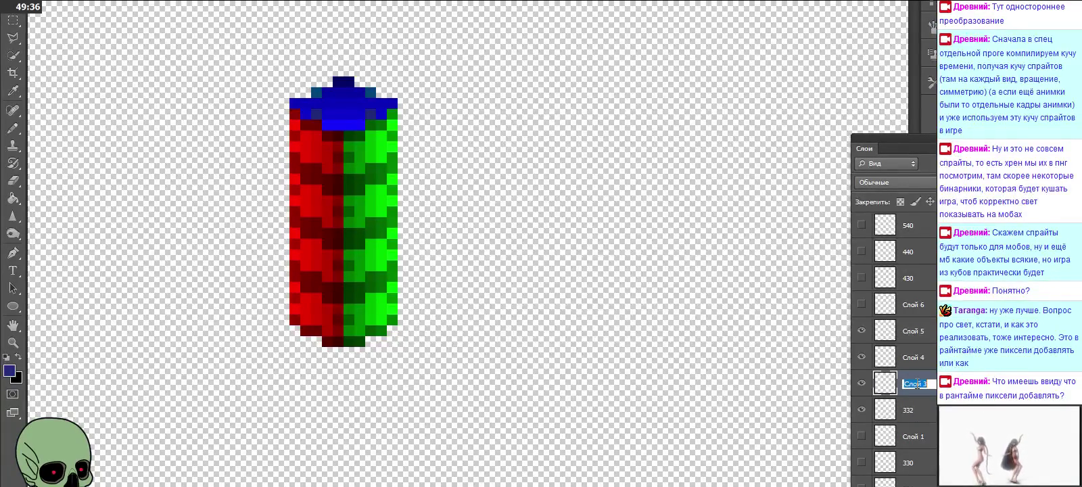
pyautogui.write('333')
pyautogui.doubleClick(918, 357)
pyautogui.write('334')
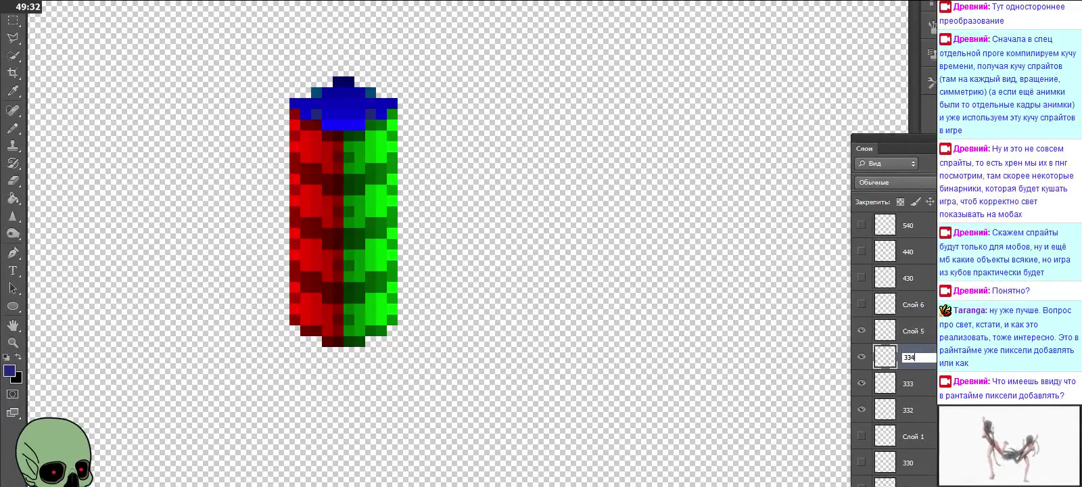
pyautogui.doubleClick(927, 330)
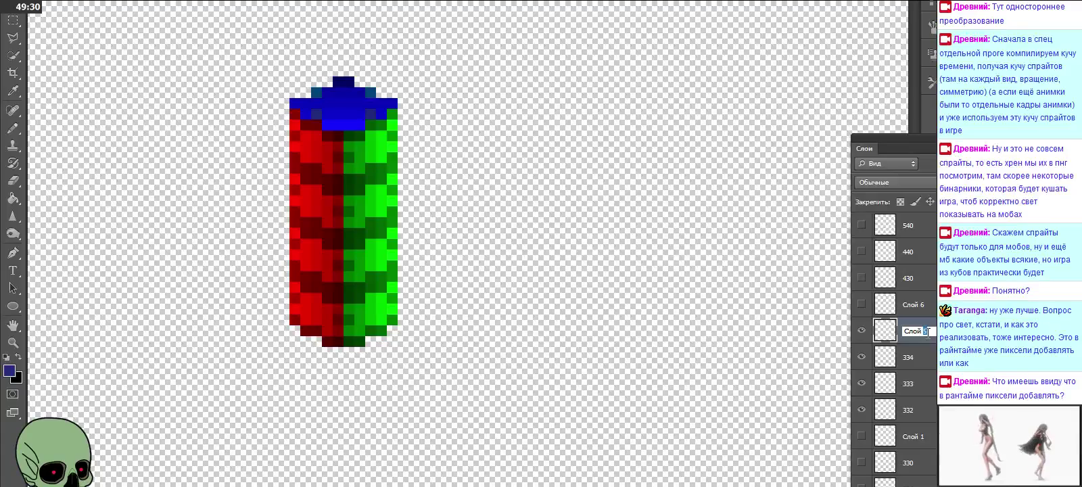
pyautogui.write('335')
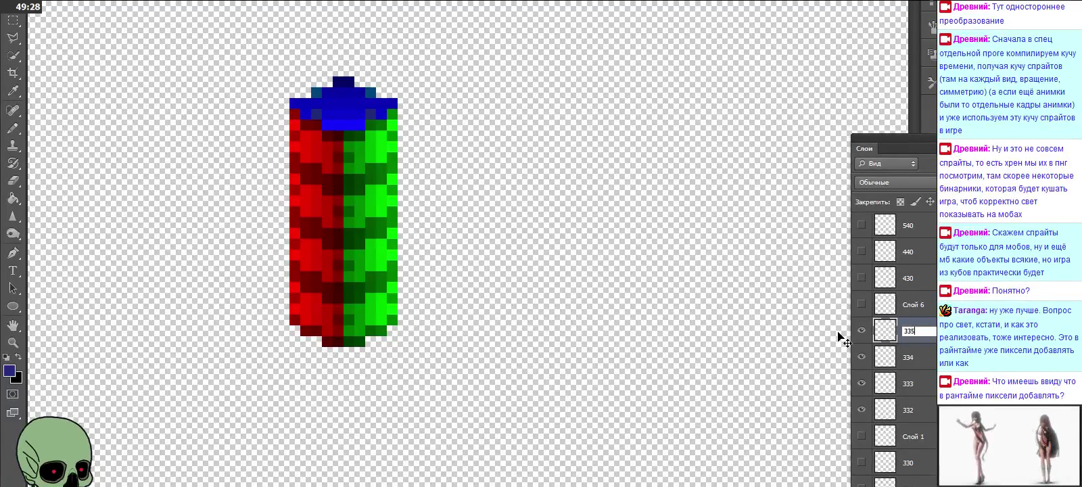
pyautogui.press('Return')
pyautogui.click(920, 304)
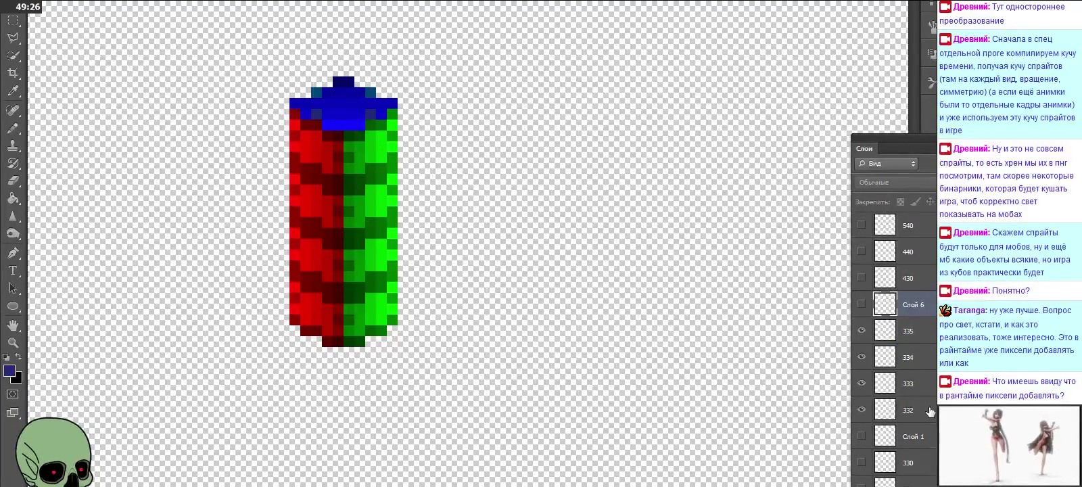
# Step: Select layers Слой 1 and 330 and toggle 330's cube to check it
pyautogui.click(928, 438)
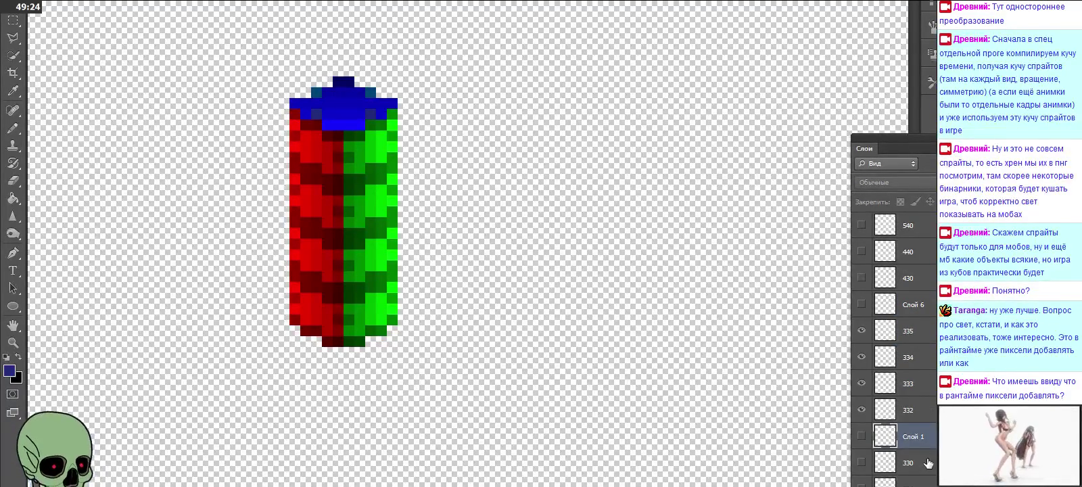
pyautogui.click(927, 464)
pyautogui.click(862, 462)
pyautogui.click(861, 461)
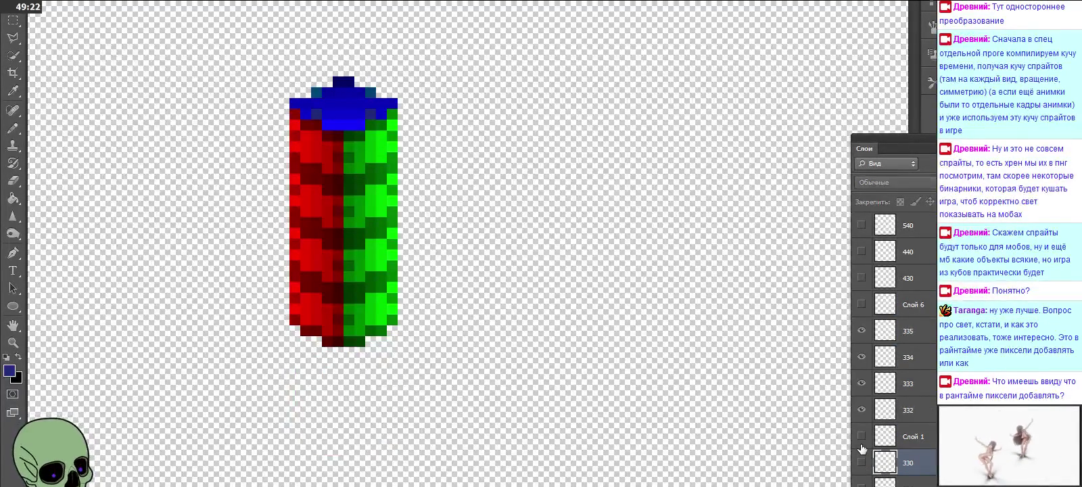
pyautogui.click(861, 460)
pyautogui.click(862, 459)
# Step: Hide the cubes on layers 332–335 and preview the lower cube copy
pyautogui.click(861, 410)
pyautogui.click(862, 383)
pyautogui.click(861, 357)
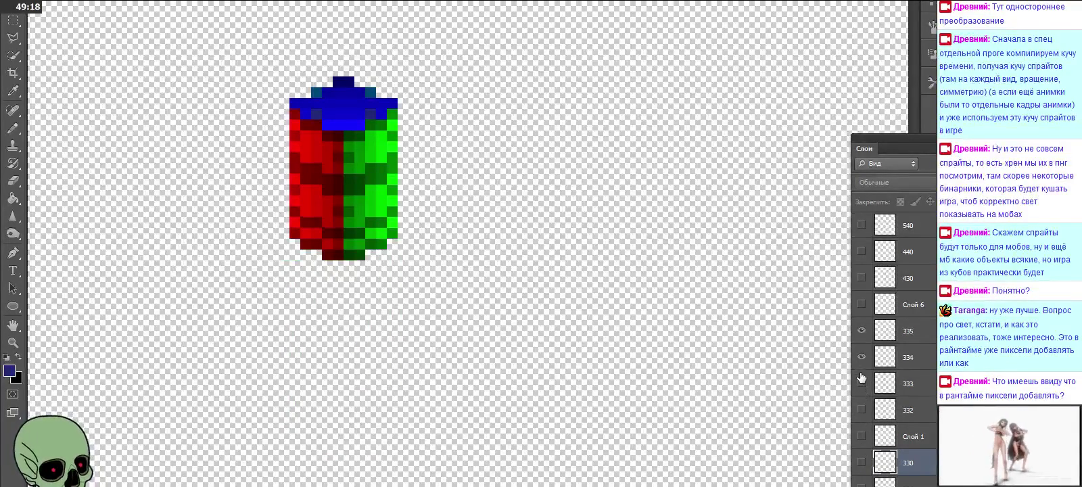
pyautogui.click(861, 331)
pyautogui.click(860, 331)
pyautogui.click(863, 436)
pyautogui.click(863, 436)
# Step: Preview the cubes on 332, 333, 334, 335 and Слой 6 one at a time
pyautogui.click(862, 410)
pyautogui.click(862, 410)
pyautogui.click(861, 383)
pyautogui.click(861, 383)
pyautogui.click(861, 366)
pyautogui.click(861, 361)
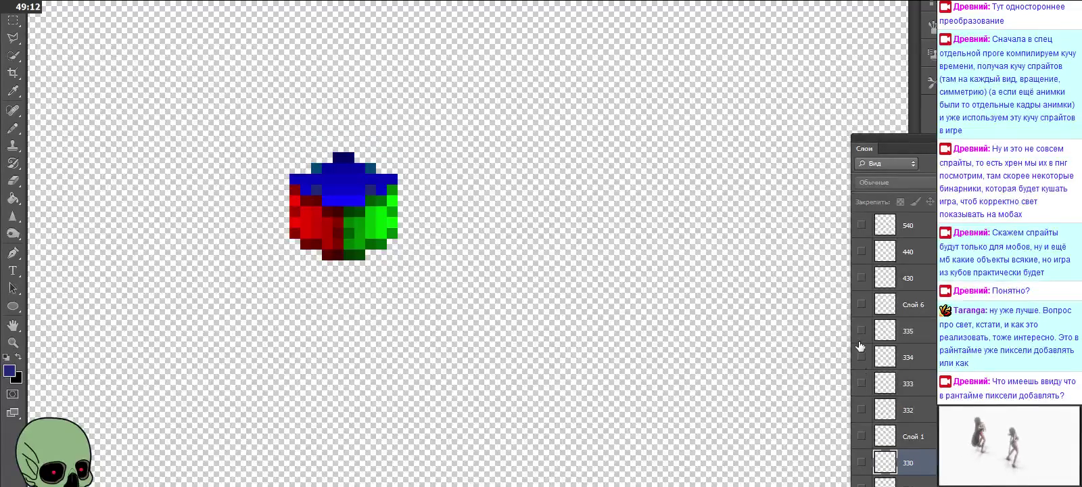
pyautogui.click(859, 335)
pyautogui.click(861, 330)
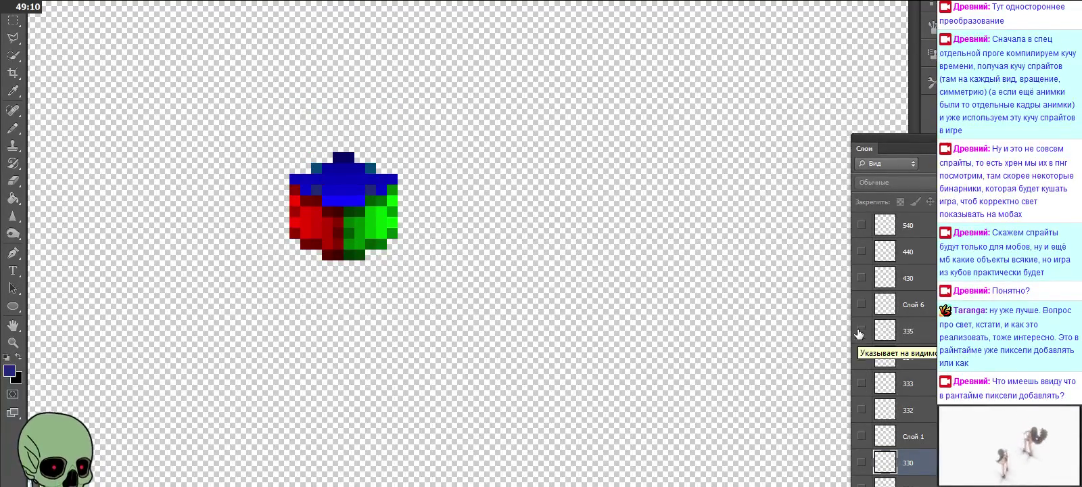
pyautogui.click(861, 304)
pyautogui.click(861, 304)
# Step: Delete the leftover layers Слой 6, Слой 1 and 330
pyautogui.click(916, 305)
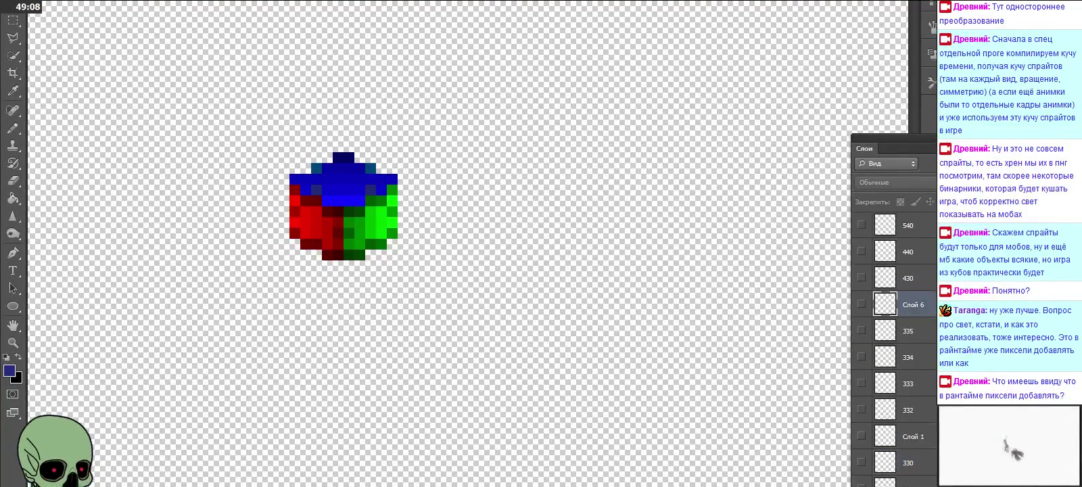
pyautogui.keyDown('ctrl'); pyautogui.click(924, 436); pyautogui.keyUp('ctrl')
pyautogui.keyDown('ctrl'); pyautogui.click(924, 463); pyautogui.keyUp('ctrl')
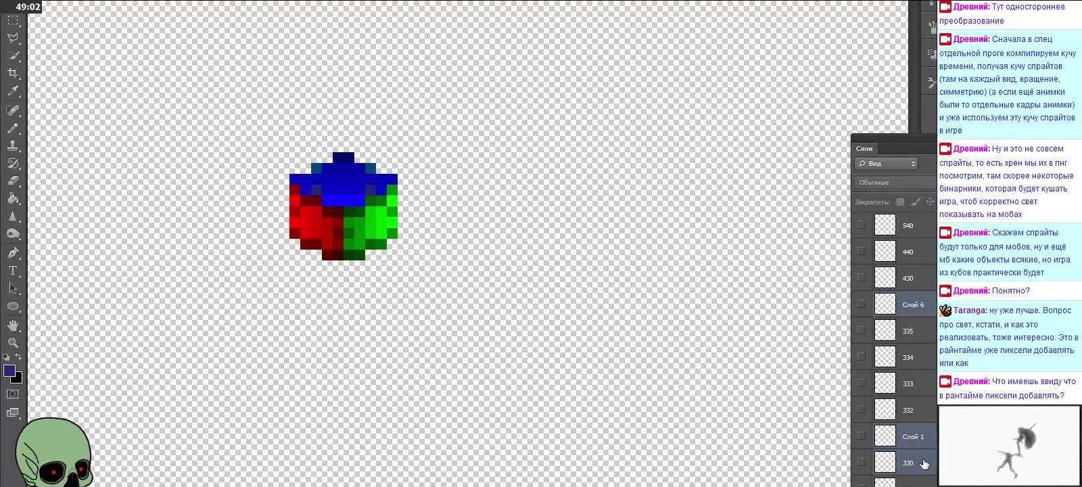
pyautogui.press('Delete')
pyautogui.click(488, 160)
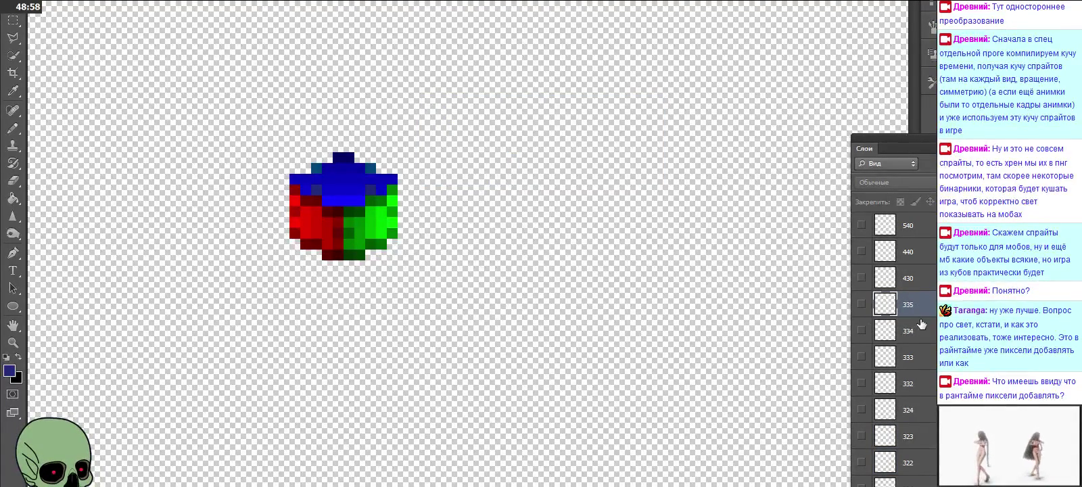
# Step: Preview the 335 to 332 cubes in turn, then select layer 430 and show its cube
pyautogui.click(861, 304)
pyautogui.click(861, 304)
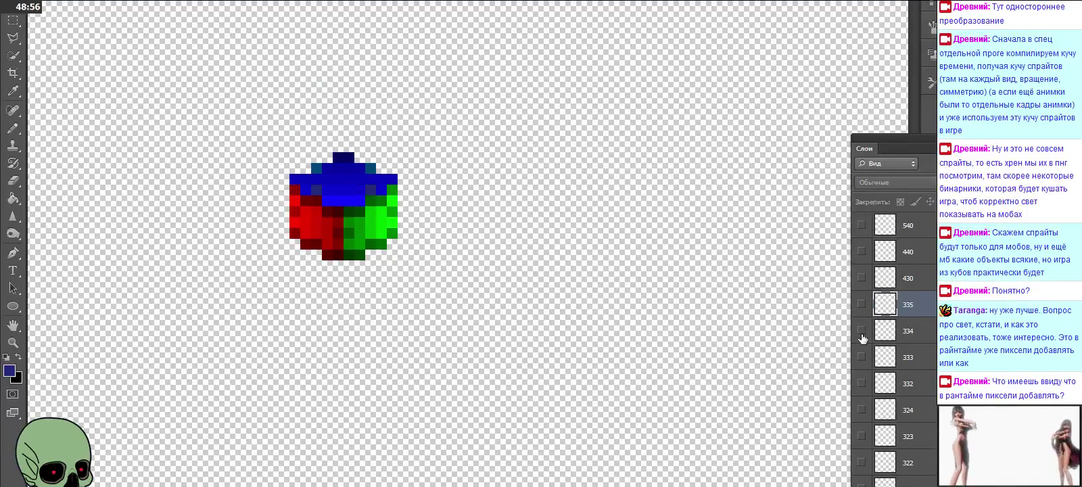
pyautogui.click(861, 331)
pyautogui.click(861, 331)
pyautogui.click(861, 357)
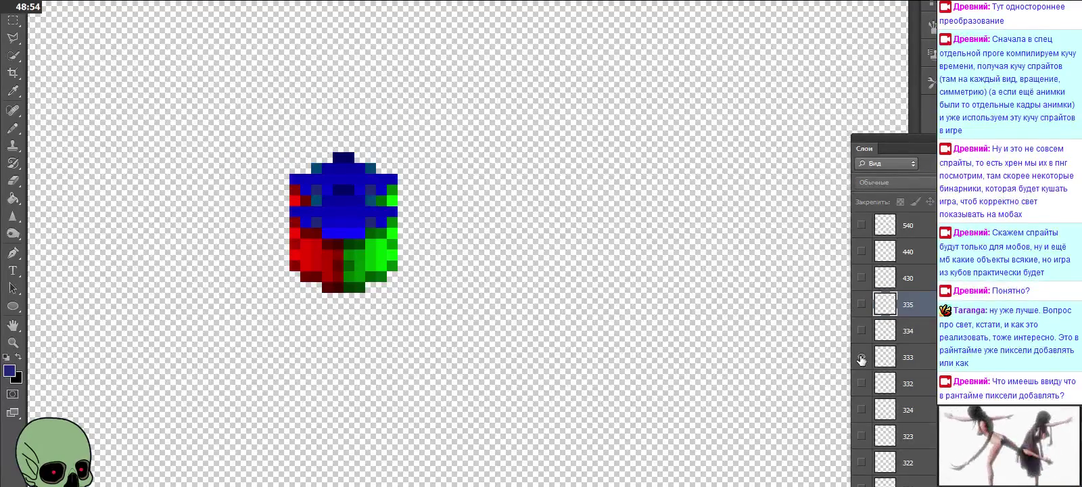
pyautogui.click(861, 357)
pyautogui.click(861, 383)
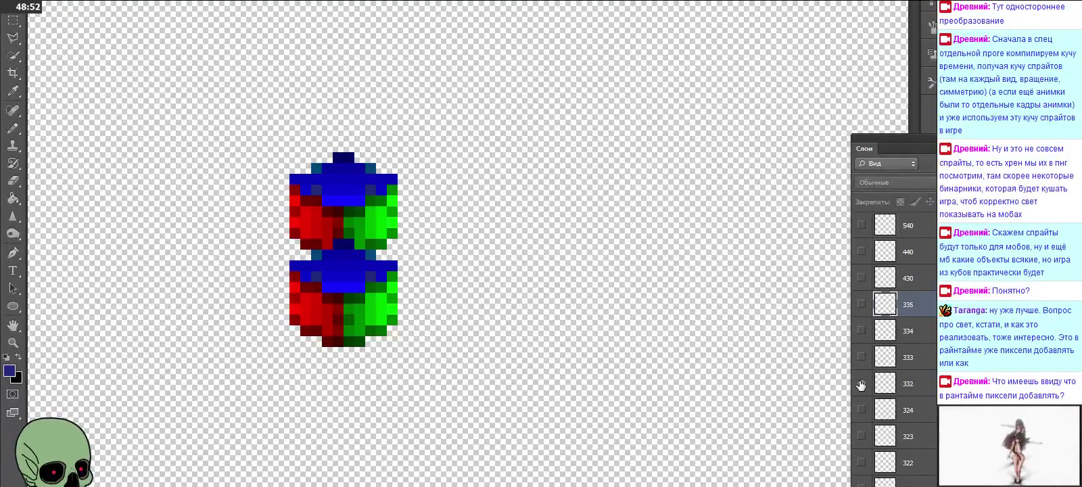
pyautogui.click(861, 383)
pyautogui.click(898, 290)
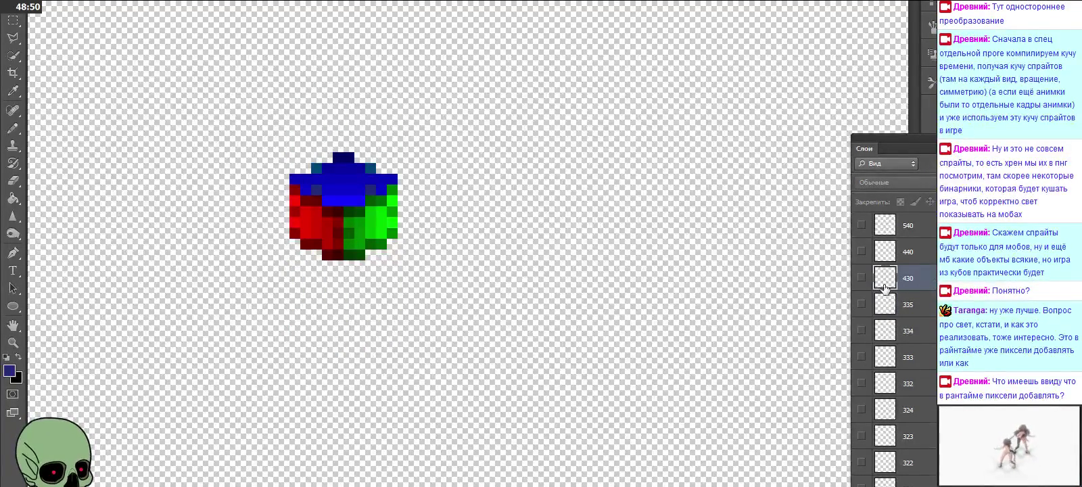
pyautogui.click(862, 278)
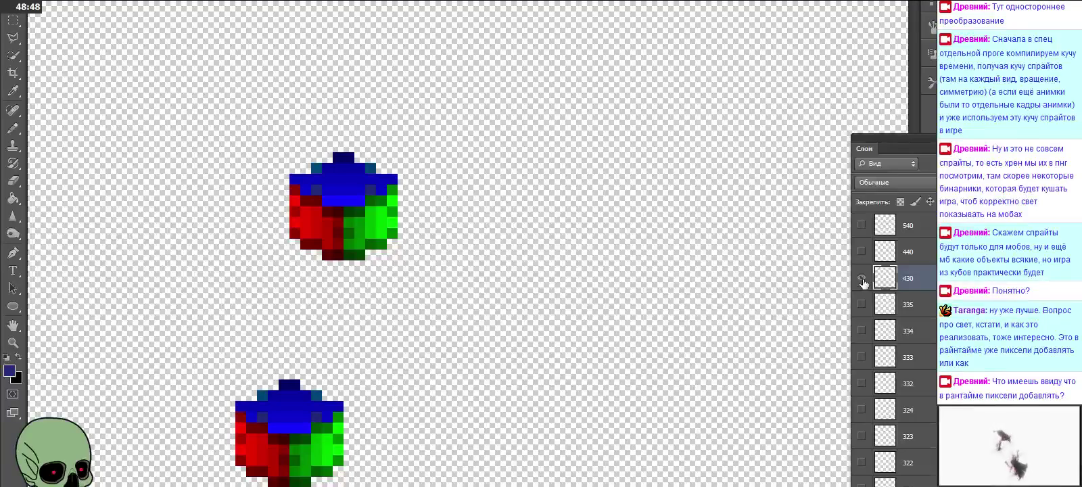
# Step: Paste the cube five times, dragging each copy onto the column above layer 430's cube
pyautogui.scroll(-1, 689, 305)
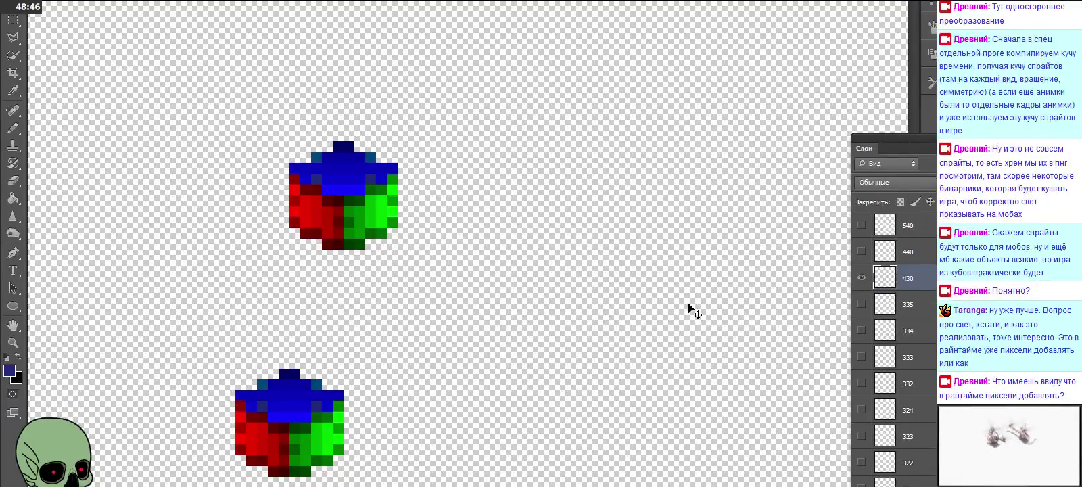
pyautogui.scroll(-2, 690, 305)
pyautogui.scroll(1, 892, 338)
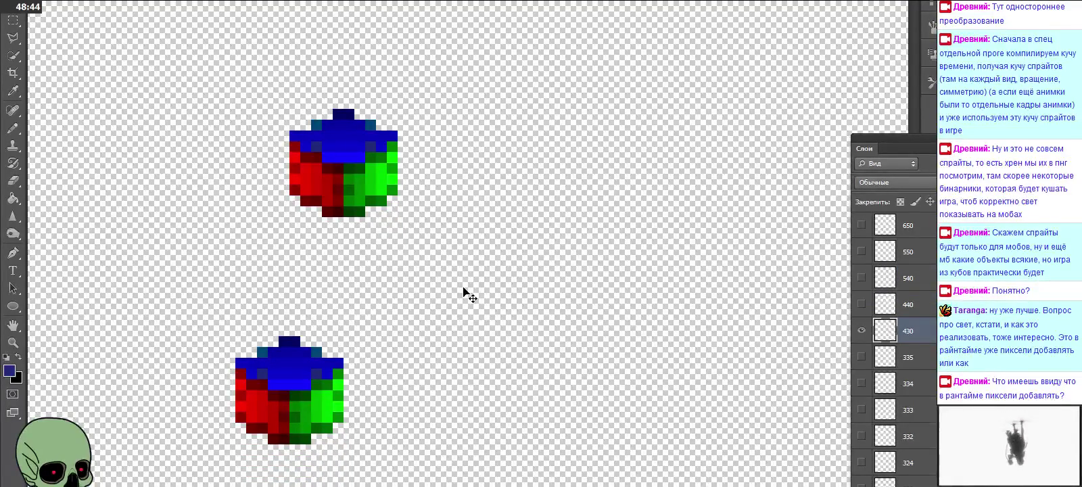
pyautogui.hotkey('ctrl', 'v')
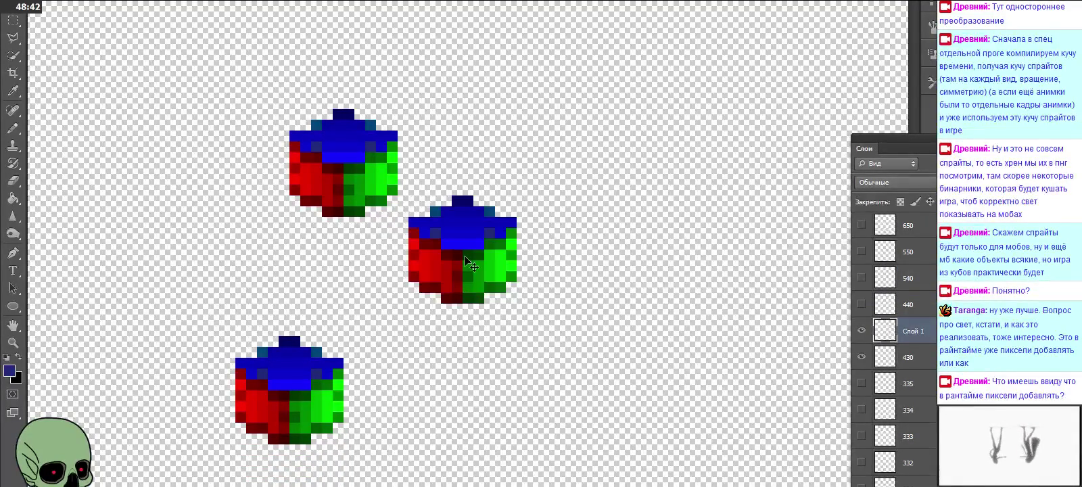
pyautogui.moveTo(464, 291); pyautogui.dragTo(289, 332)
pyautogui.hotkey('ctrl', 'v')
pyautogui.moveTo(478, 269); pyautogui.dragTo(306, 281)
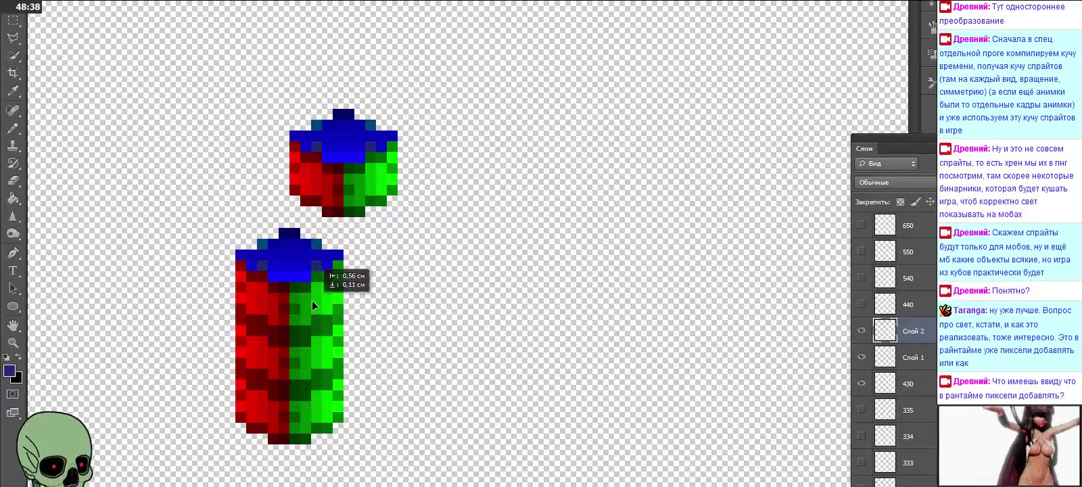
pyautogui.hotkey('ctrl', 'v')
pyautogui.moveTo(458, 260)
pyautogui.mouseDown()
pyautogui.moveTo(307, 217)
pyautogui.moveTo(299, 234)
pyautogui.moveTo(293, 174)
pyautogui.mouseUp()
pyautogui.hotkey('ctrl', 'v')
pyautogui.hotkey('ctrl', 'v')
pyautogui.moveTo(453, 232); pyautogui.dragTo(310, 118)
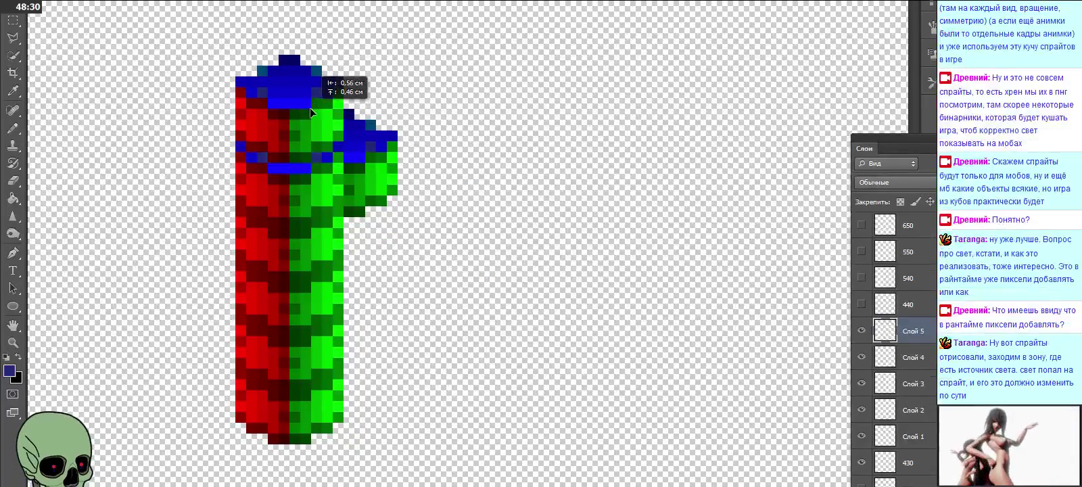
pyautogui.hotkey('ctrl', 'v')
pyautogui.moveTo(415, 184)
pyautogui.mouseDown()
pyautogui.moveTo(350, 34)
pyautogui.moveTo(311, 75)
pyautogui.mouseUp()
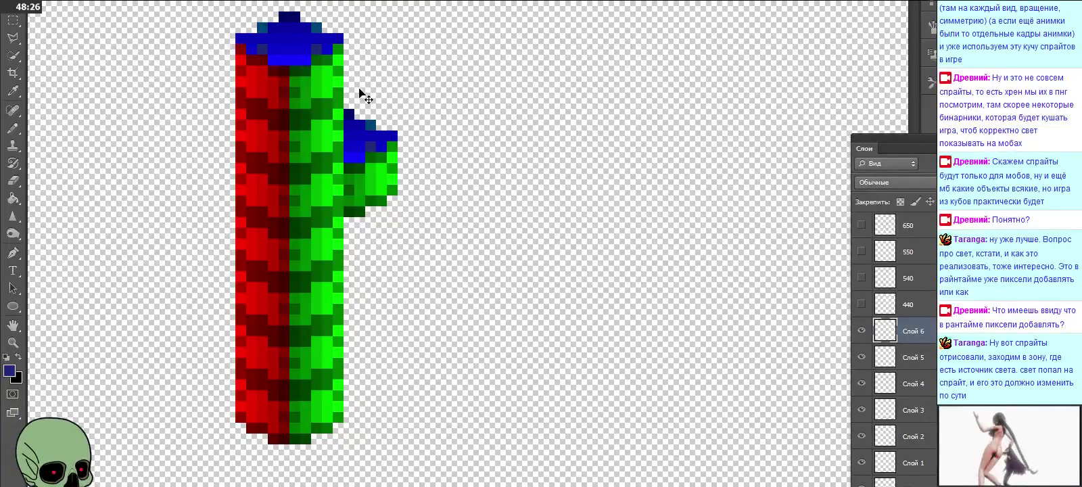
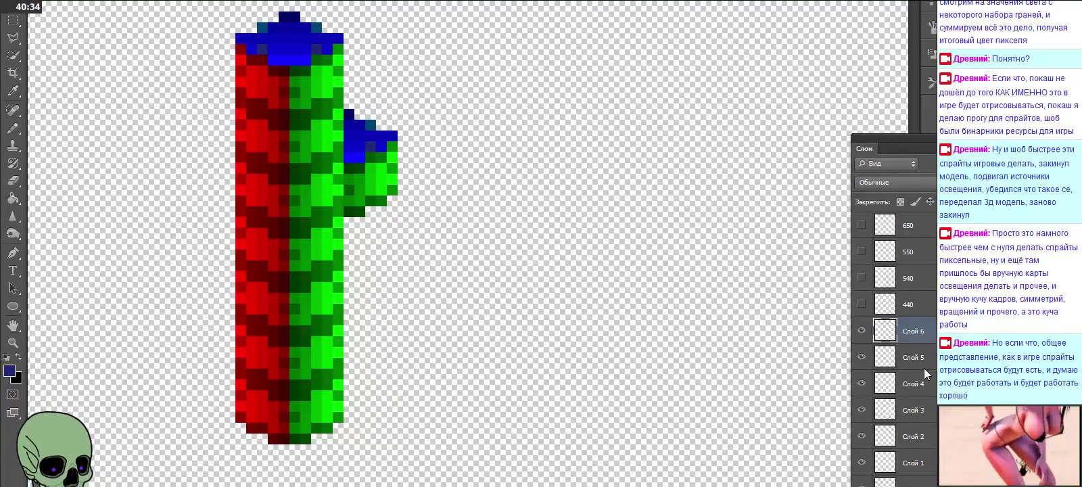
# Step: Hide cube layers Слой 1–6, then preview Слой 6, 5, 4, 3 and 2 one at a time
pyautogui.scroll(-1, 927, 372)
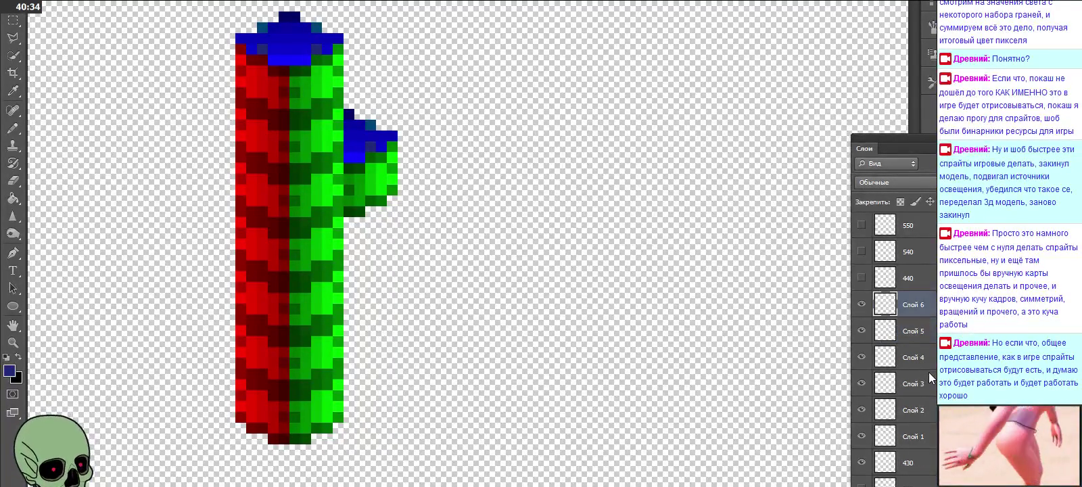
pyautogui.click(863, 437)
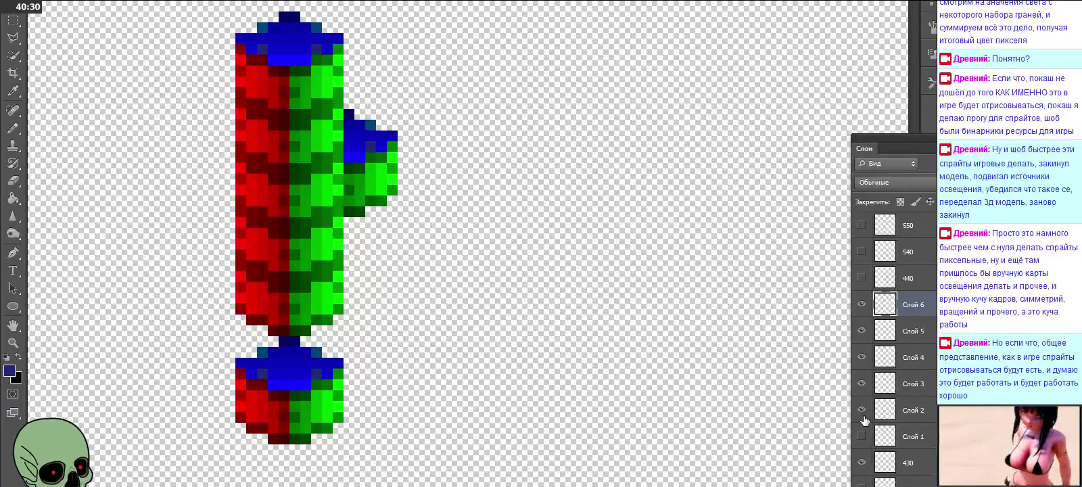
pyautogui.click(861, 410)
pyautogui.click(861, 383)
pyautogui.click(862, 357)
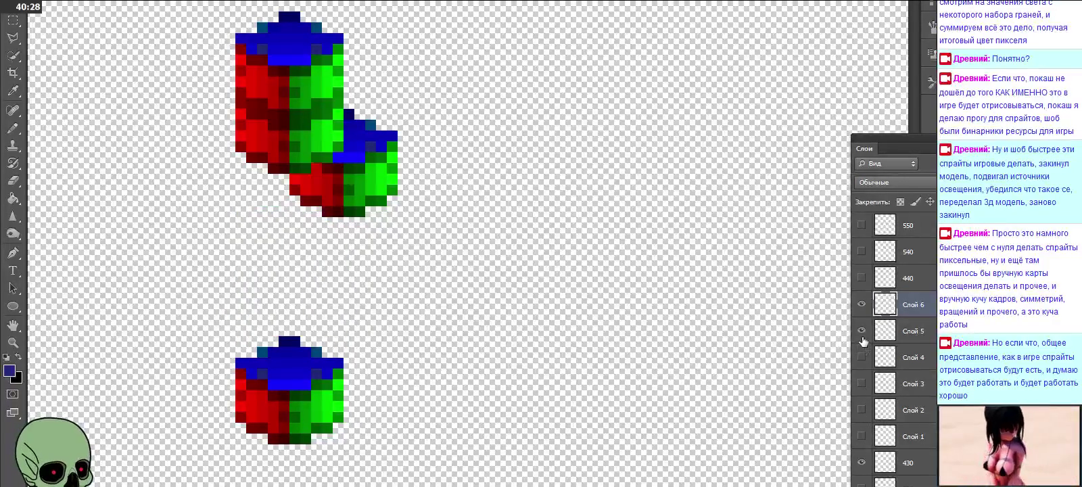
pyautogui.click(861, 331)
pyautogui.click(862, 304)
pyautogui.click(861, 304)
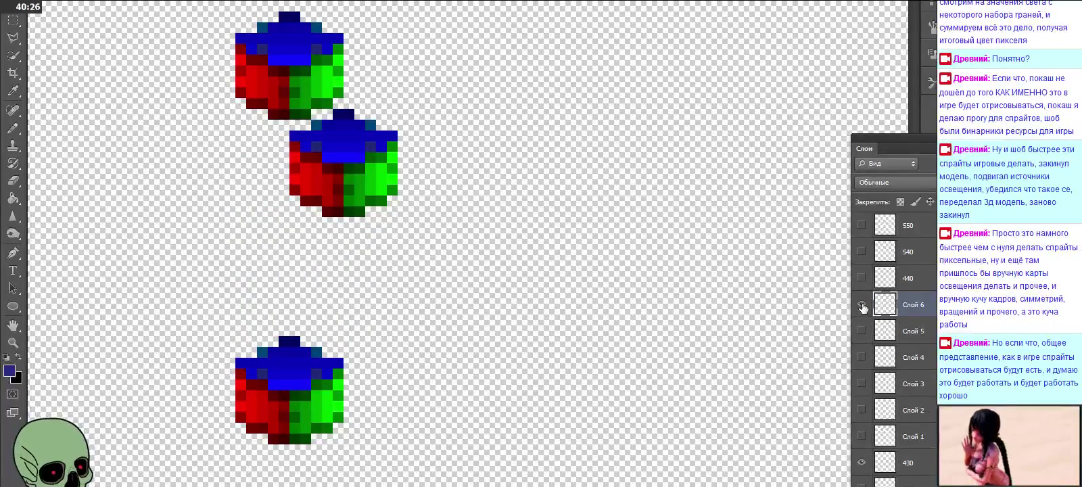
pyautogui.click(861, 305)
pyautogui.click(861, 330)
pyautogui.click(862, 331)
pyautogui.click(862, 357)
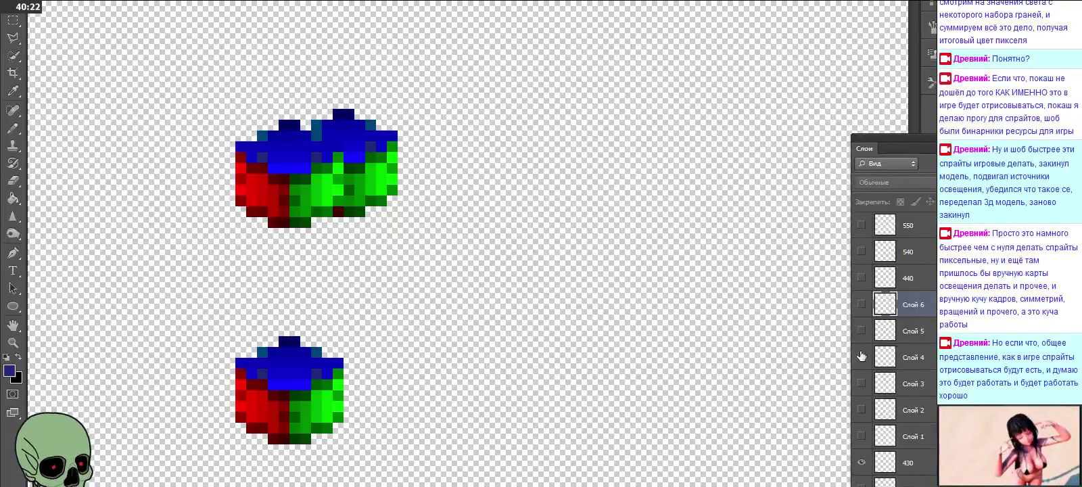
pyautogui.click(861, 357)
pyautogui.click(862, 383)
pyautogui.click(861, 383)
pyautogui.click(861, 410)
pyautogui.click(862, 410)
# Step: Show Слой 3, 4 and 5 above the bottom cube, trying Слой 6 and then dropping it
pyautogui.click(861, 383)
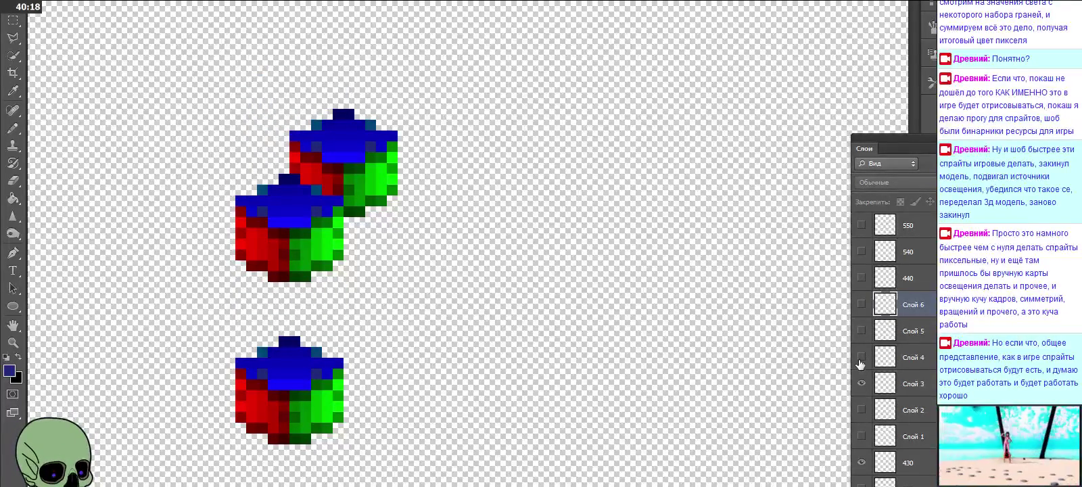
pyautogui.click(860, 358)
pyautogui.click(861, 332)
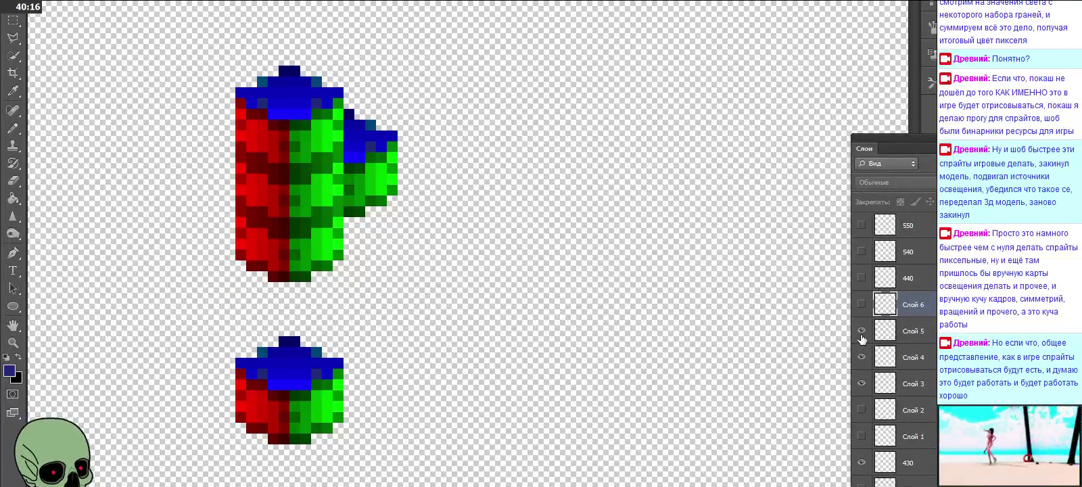
pyautogui.click(861, 305)
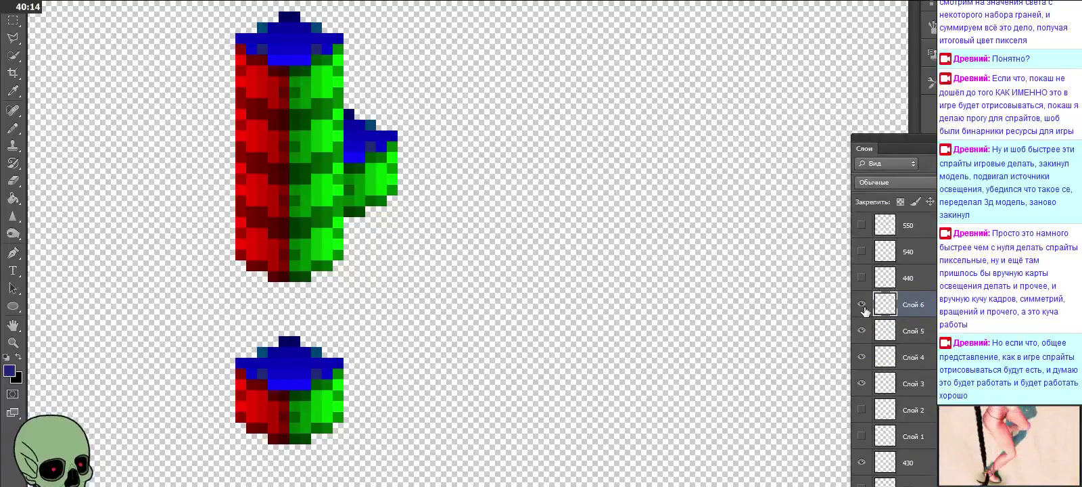
pyautogui.click(862, 304)
pyautogui.click(861, 331)
pyautogui.click(861, 304)
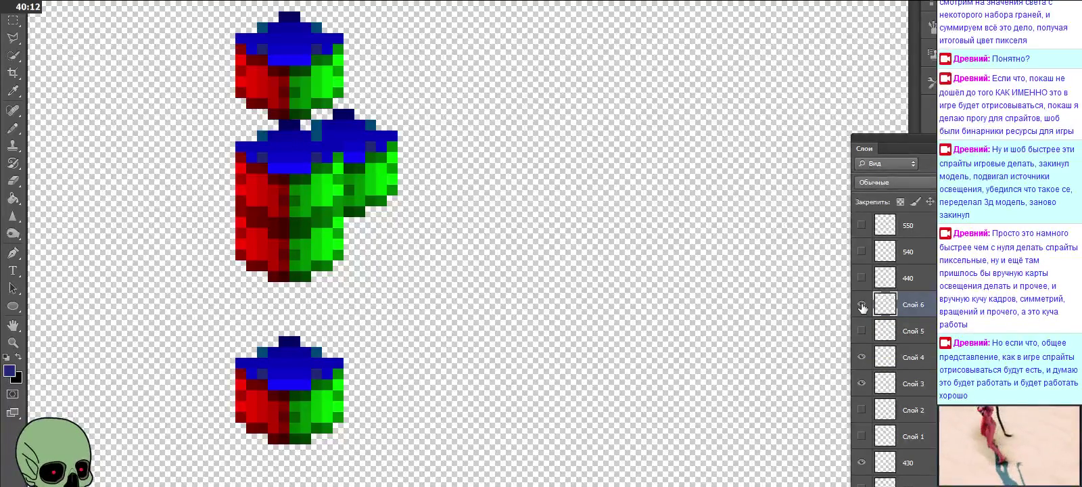
pyautogui.click(861, 304)
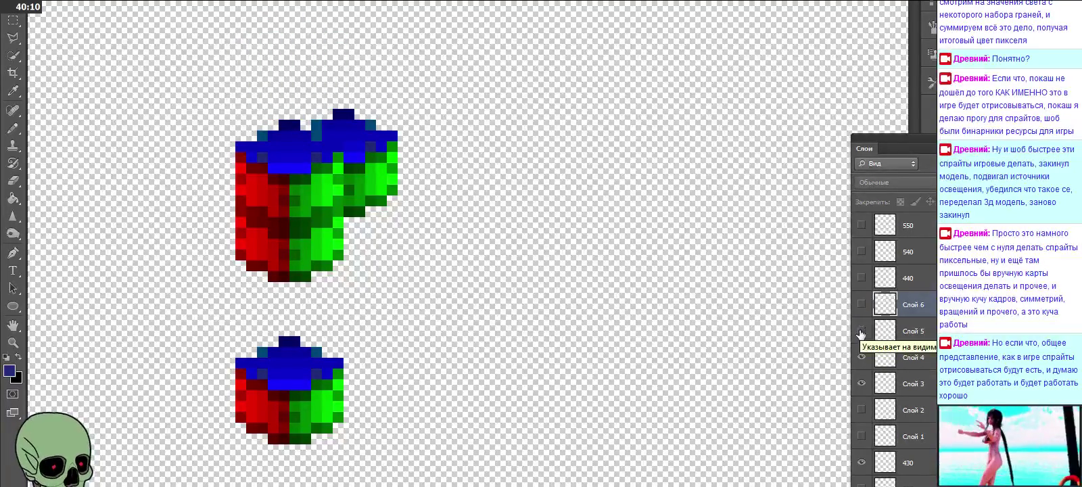
pyautogui.click(861, 330)
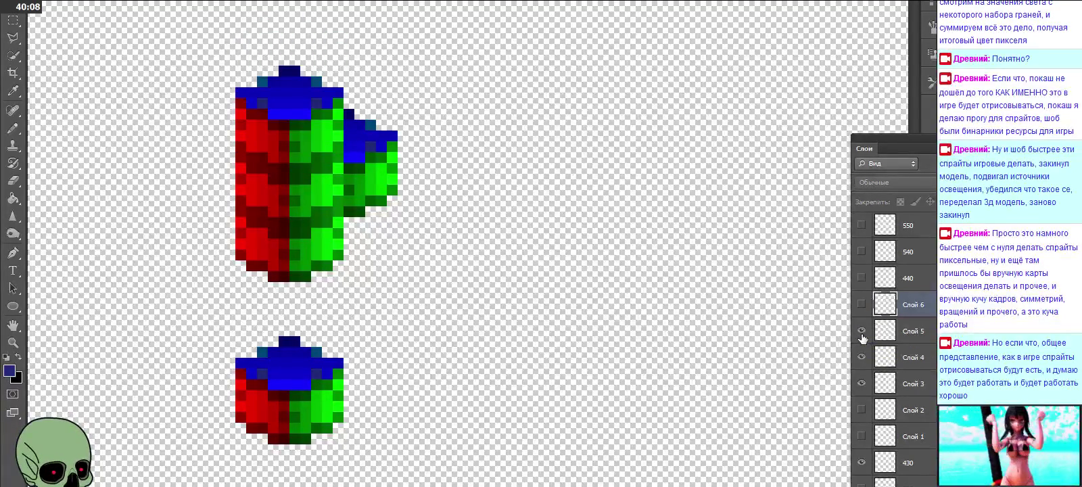
# Step: Rename layers Слой 3, Слой 4 and Слой 5 to 433, 434 and 435
pyautogui.doubleClick(913, 383)
pyautogui.write('433')
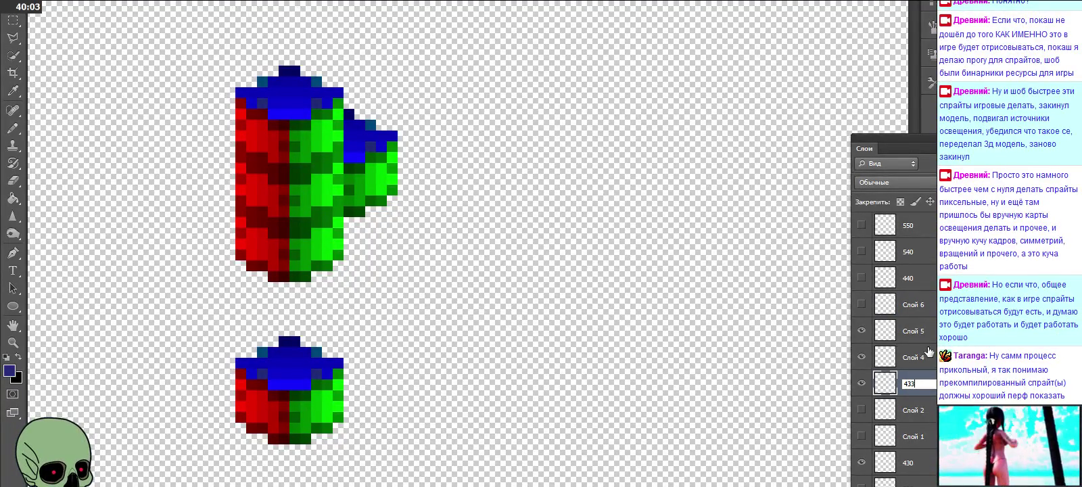
pyautogui.doubleClick(912, 357)
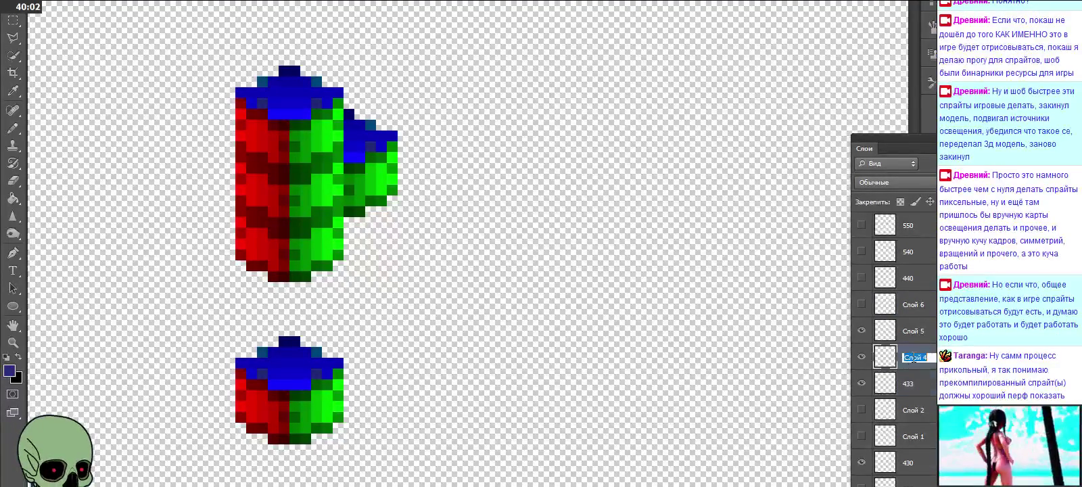
pyautogui.write('434')
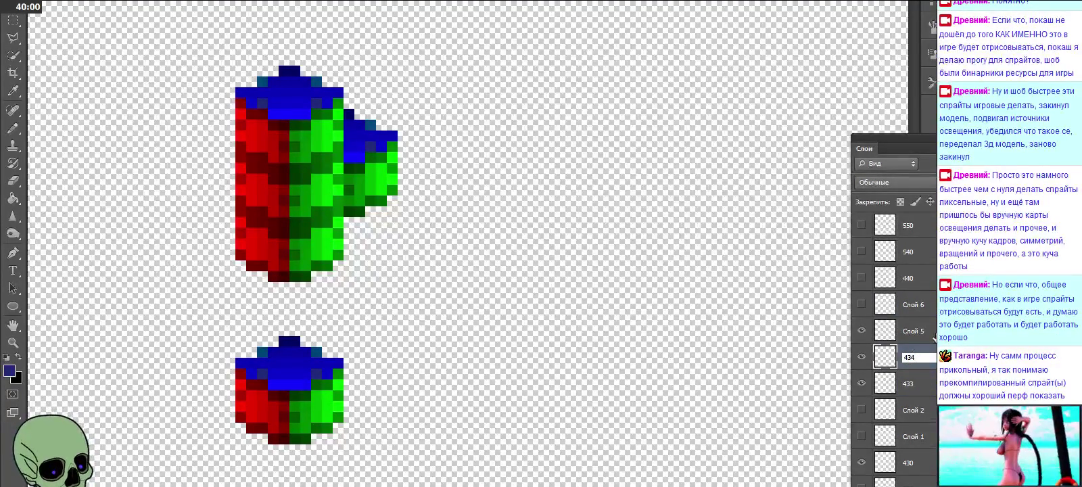
pyautogui.doubleClick(920, 330)
pyautogui.write('435')
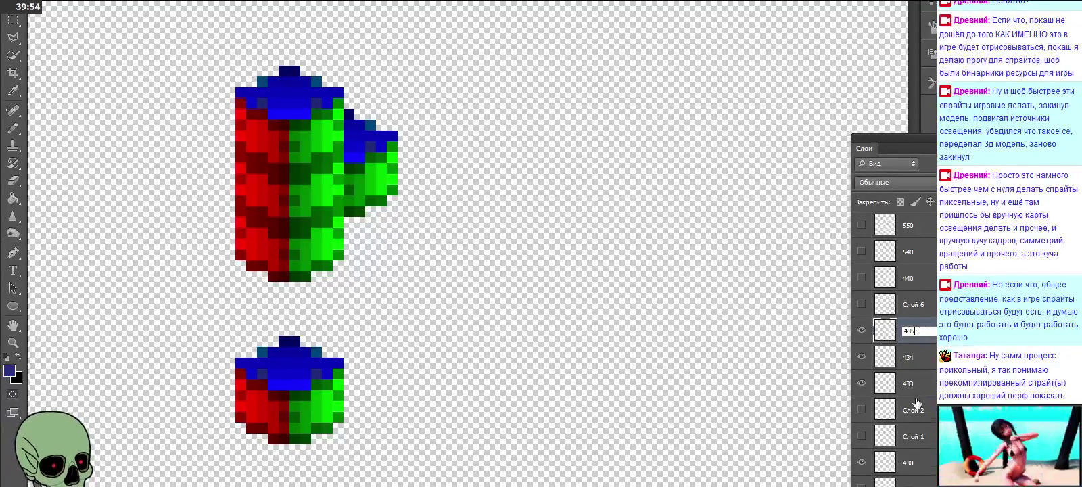
# Step: Delete the leftover layers 430, Слой 1, Слой 2 and Слой 6, confirming with Да
pyautogui.click(914, 410)
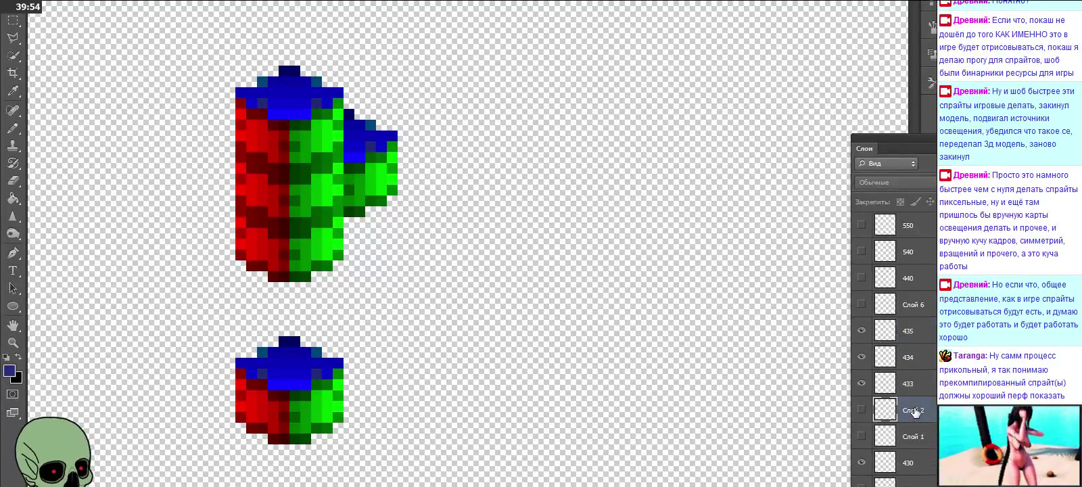
pyautogui.click(916, 465)
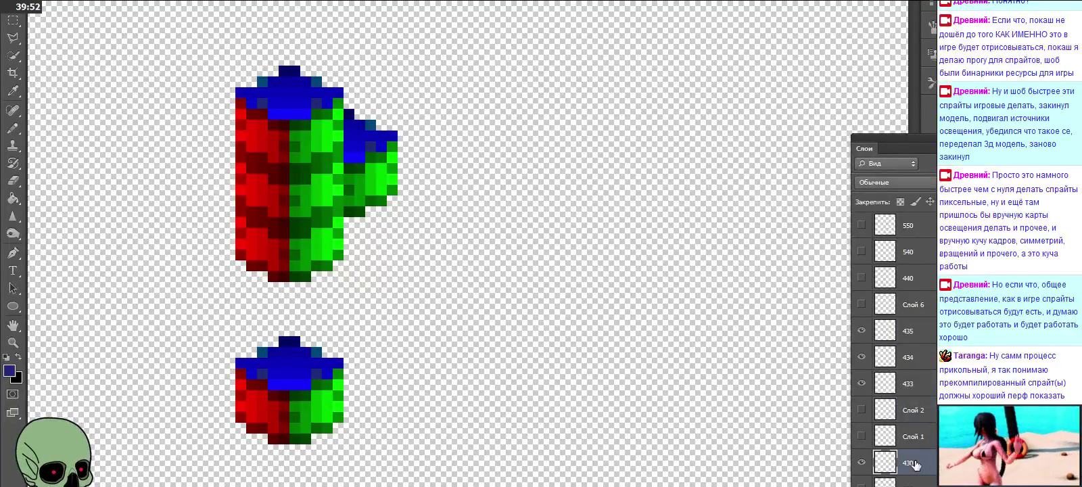
pyautogui.click(862, 464)
pyautogui.keyDown('ctrl'); pyautogui.click(919, 437); pyautogui.keyUp('ctrl')
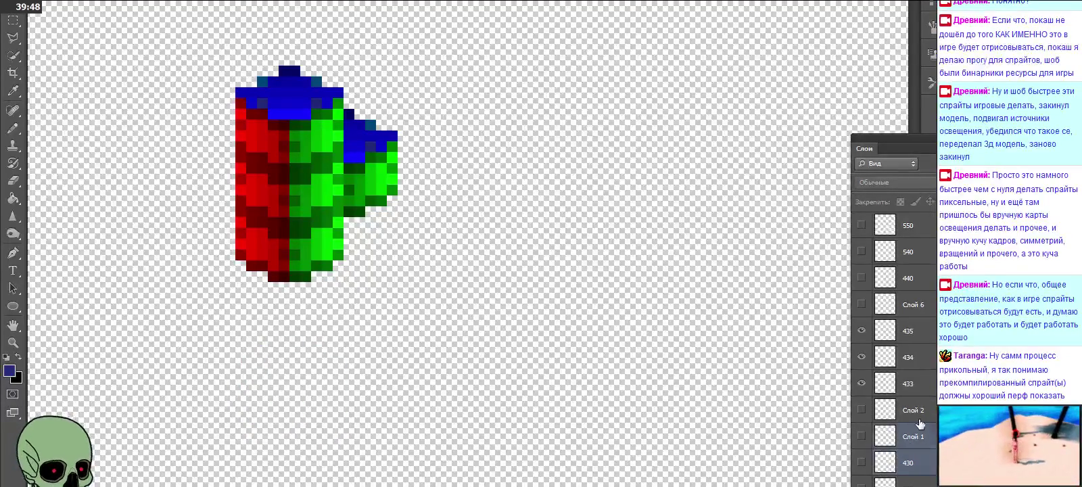
pyautogui.keyDown('ctrl'); pyautogui.click(917, 410); pyautogui.keyUp('ctrl')
pyautogui.keyDown('ctrl'); pyautogui.click(918, 305); pyautogui.keyUp('ctrl')
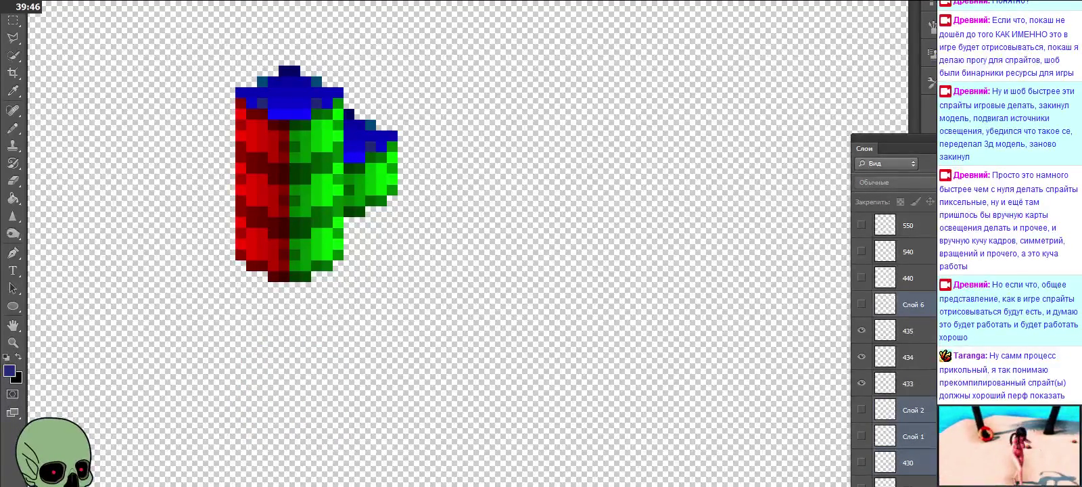
pyautogui.press('Delete')
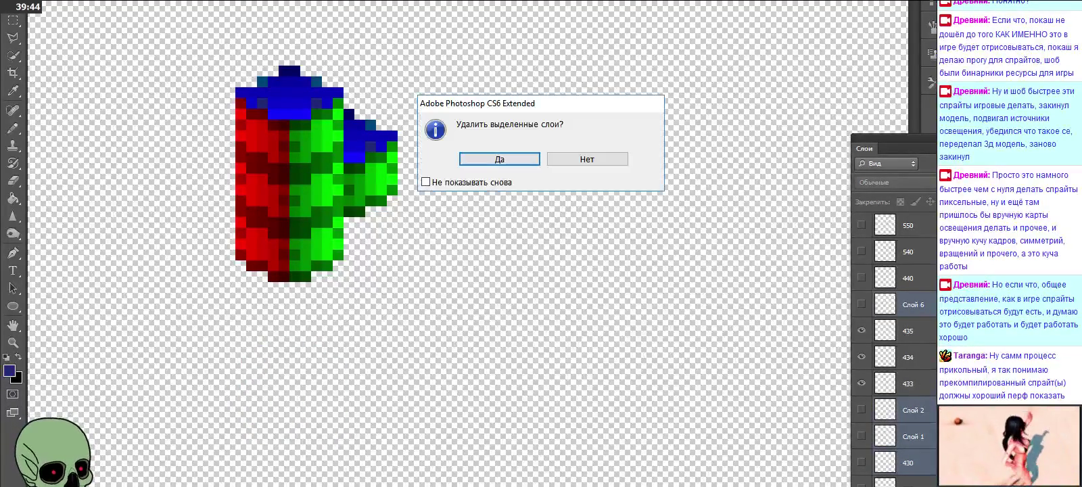
pyautogui.click(533, 161)
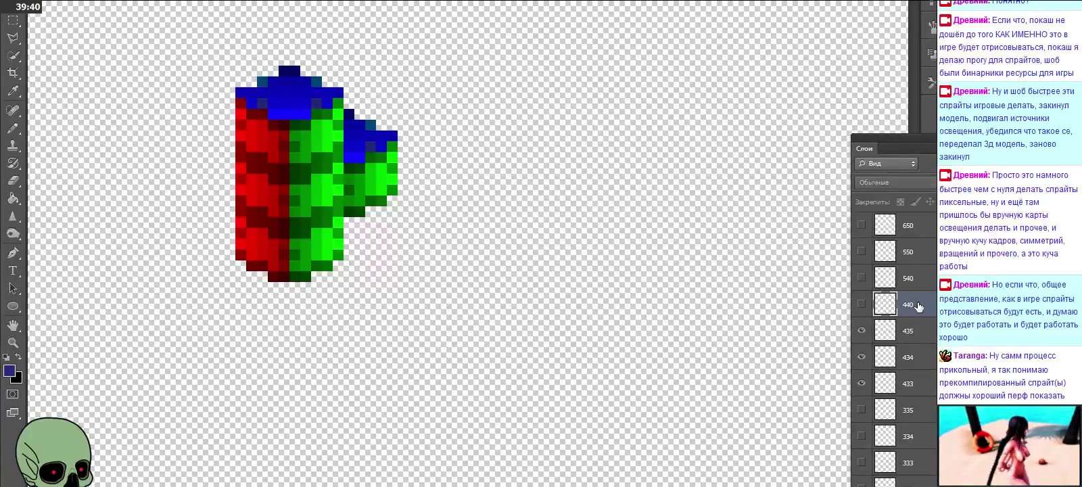
# Step: Hide layers 433–435 and show layer 440's two-cube arrangement
pyautogui.click(861, 383)
pyautogui.click(862, 357)
pyautogui.click(862, 330)
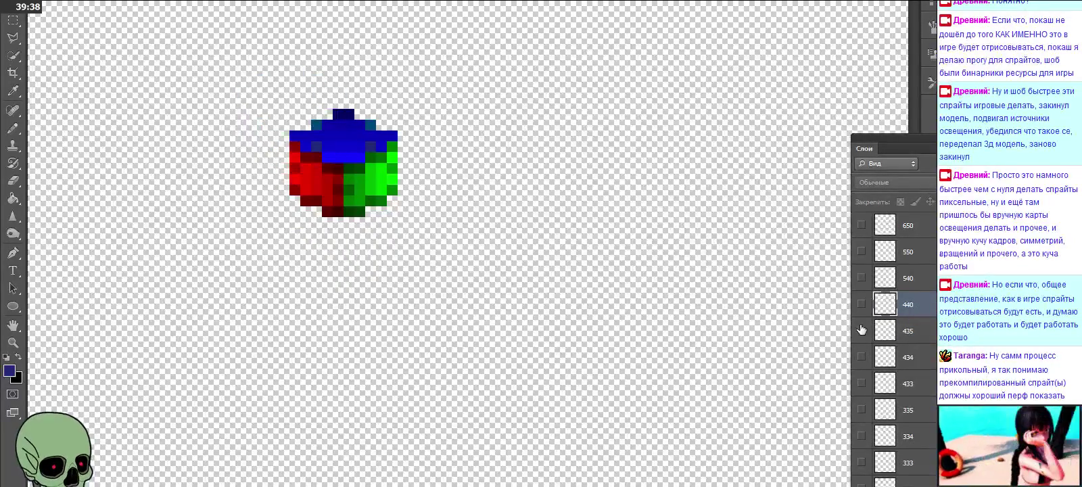
pyautogui.click(861, 305)
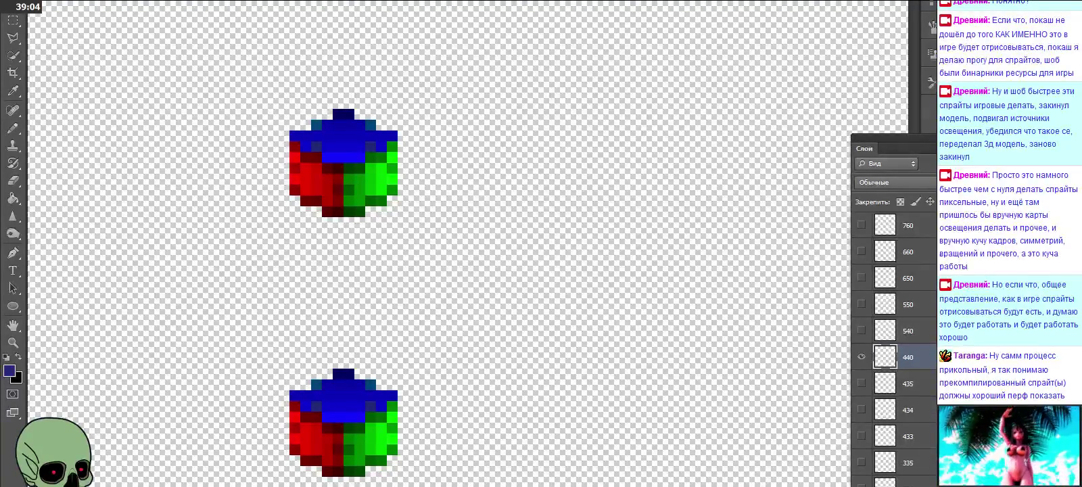
# Step: Nudge the two cubes up, then paste five cube copies stacked into a column
pyautogui.press('Up')
pyautogui.press('Up')
pyautogui.hotkey('ctrl', 'v')
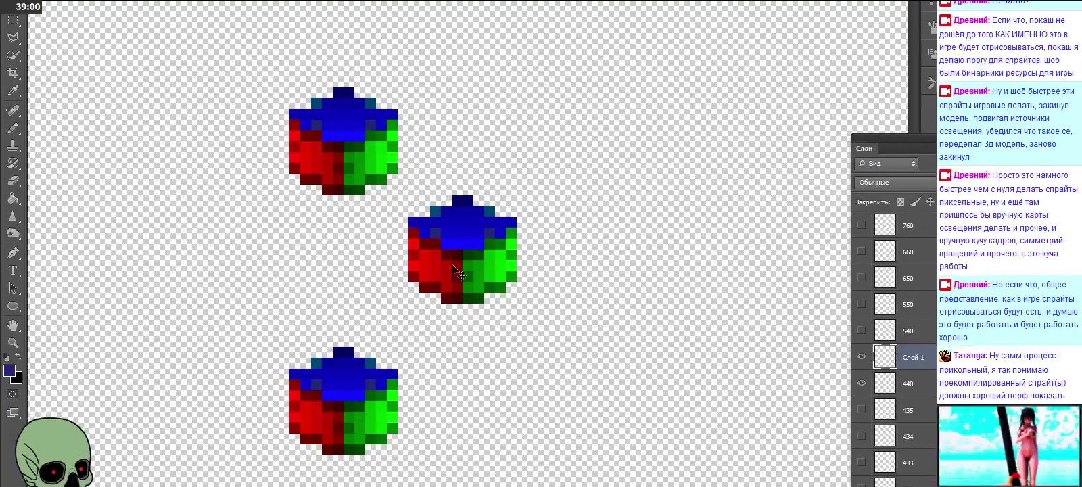
pyautogui.moveTo(462, 277)
pyautogui.mouseDown()
pyautogui.moveTo(353, 298)
pyautogui.moveTo(345, 380)
pyautogui.mouseUp()
pyautogui.hotkey('ctrl', 'v')
pyautogui.moveTo(479, 267); pyautogui.dragTo(357, 301)
pyautogui.hotkey('ctrl', 'v')
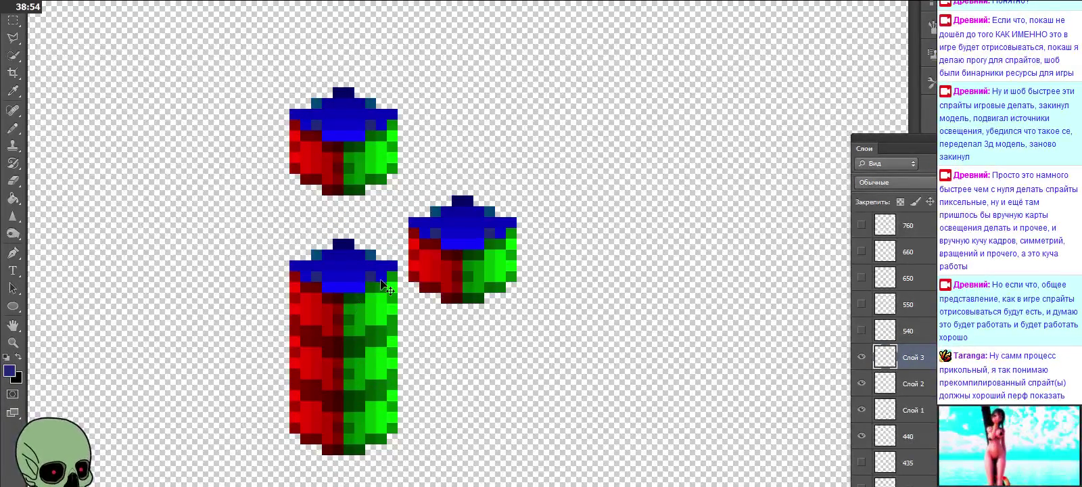
pyautogui.moveTo(488, 244); pyautogui.dragTo(373, 232)
pyautogui.hotkey('ctrl', 'v')
pyautogui.moveTo(434, 249); pyautogui.dragTo(332, 175)
pyautogui.hotkey('ctrl', 'v')
pyautogui.moveTo(433, 243); pyautogui.dragTo(377, 109)
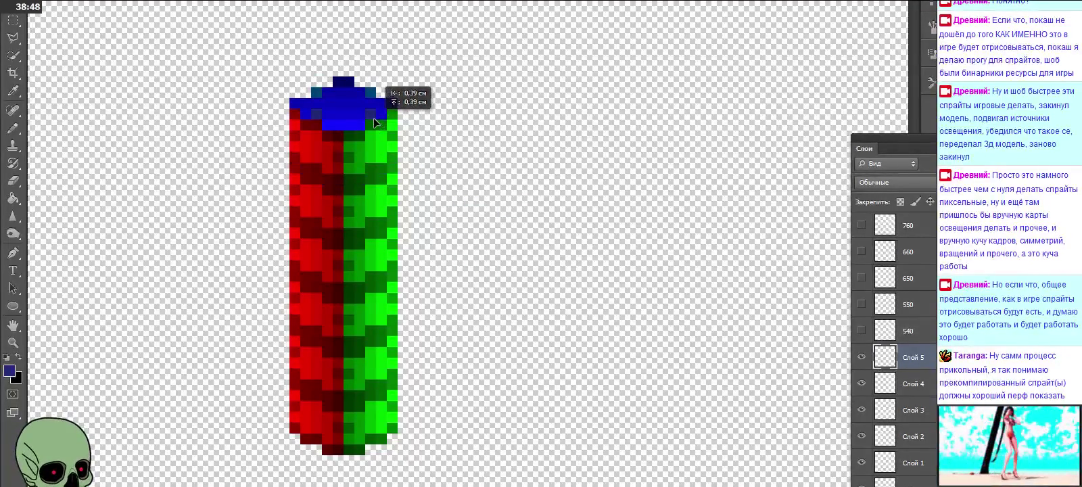
# Step: Paste two more cubes onto the column top, then hide stacked copies Слой 1–5
pyautogui.hotkey('ctrl', 'v')
pyautogui.moveTo(419, 135)
pyautogui.mouseDown()
pyautogui.moveTo(409, 113)
pyautogui.moveTo(353, 87)
pyautogui.mouseUp()
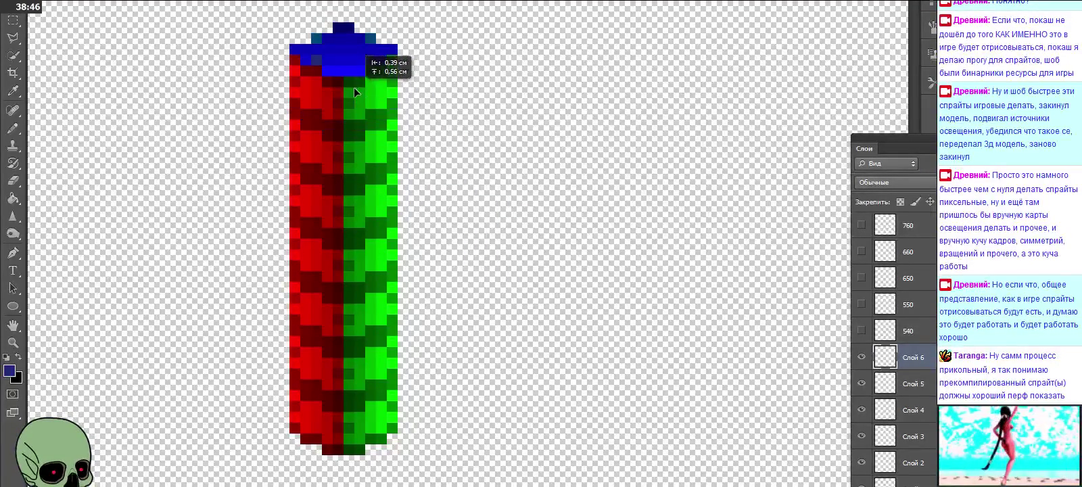
pyautogui.hotkey('ctrl', 'v')
pyautogui.moveTo(496, 278)
pyautogui.mouseDown()
pyautogui.moveTo(399, 40)
pyautogui.moveTo(369, 42)
pyautogui.mouseUp()
pyautogui.scroll(-3, 892, 338)
pyautogui.moveTo(862, 383); pyautogui.dragTo(862, 251)
pyautogui.scroll(1, 907, 298)
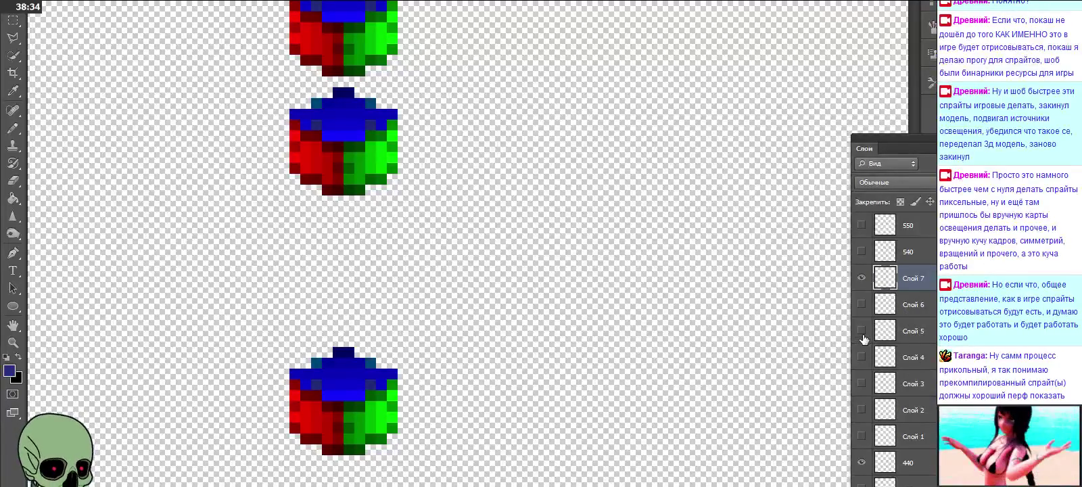
# Step: Toggle Слой 2–4 visibility to compare cube positions, leaving the Слой 3 cube shown
pyautogui.click(862, 357)
pyautogui.click(861, 357)
pyautogui.click(862, 382)
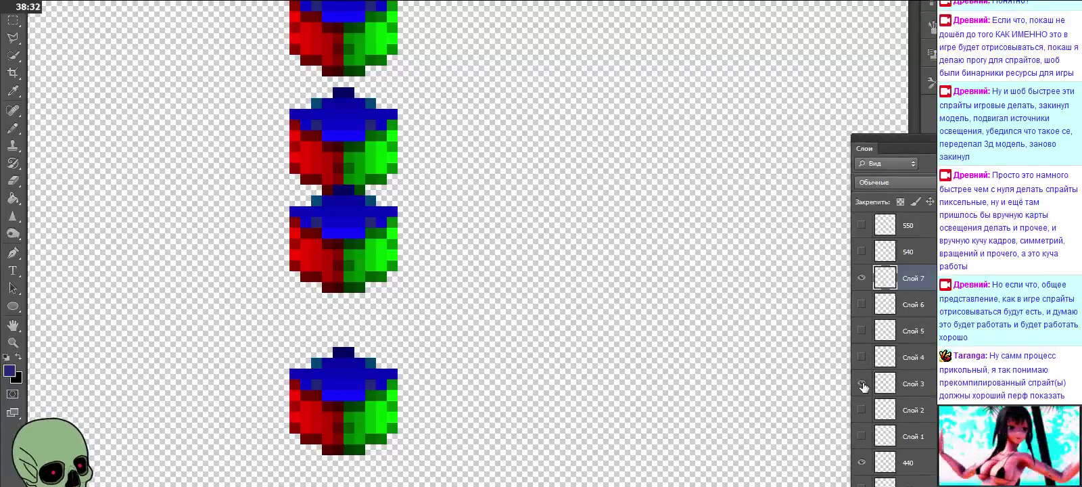
pyautogui.click(861, 384)
pyautogui.click(861, 383)
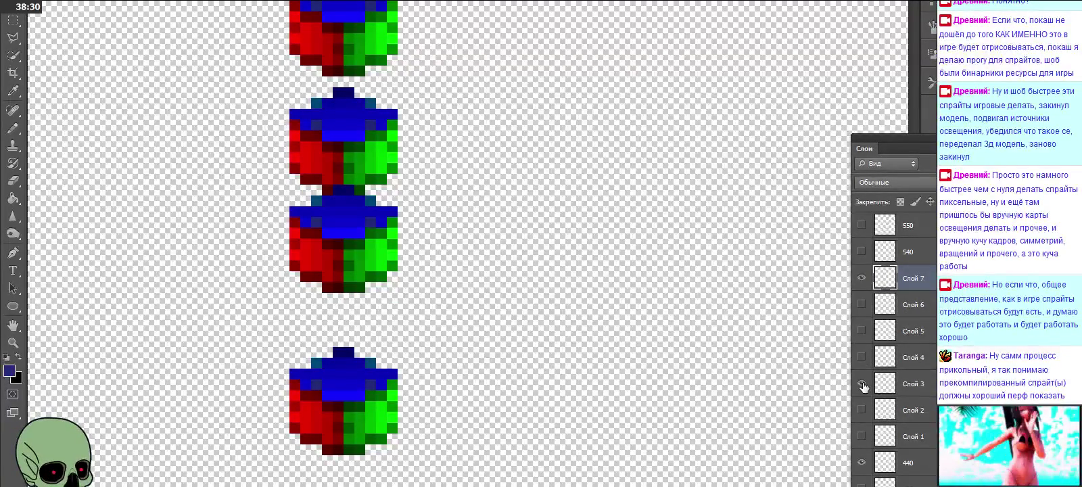
pyautogui.click(862, 384)
pyautogui.click(861, 409)
pyautogui.click(861, 409)
pyautogui.click(862, 383)
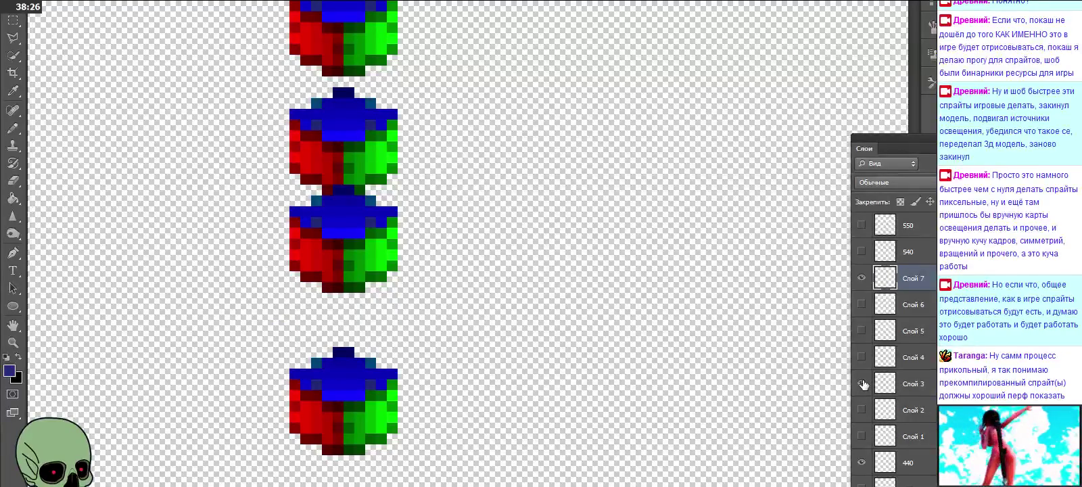
# Step: Show Слой 4, 5 and 6 to complete the pillar and hide the top Слой 7 cube
pyautogui.click(861, 304)
pyautogui.click(861, 305)
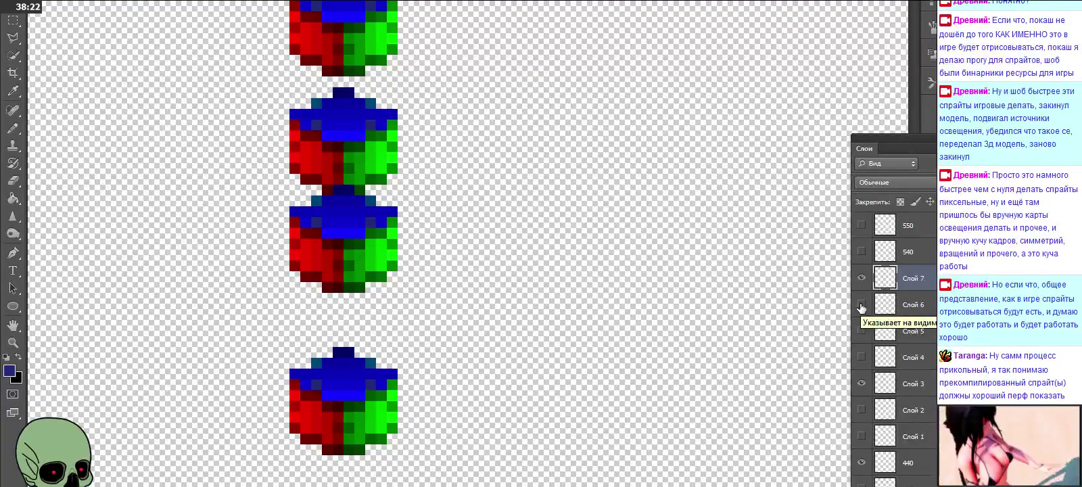
pyautogui.click(861, 304)
pyautogui.click(862, 278)
pyautogui.moveTo(862, 330); pyautogui.dragTo(862, 357)
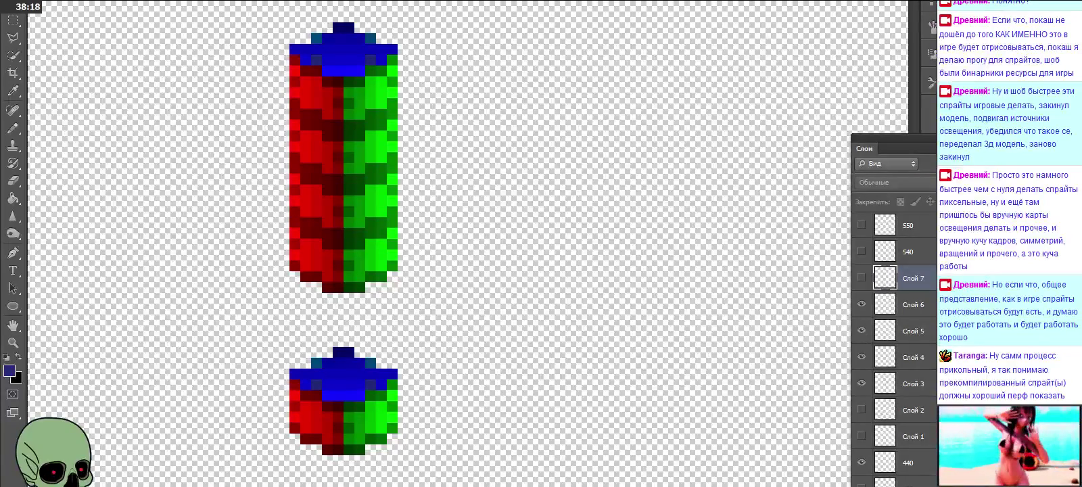
# Step: Select Слой 7, Слой 2, Слой 1 and layer 440 together
pyautogui.keyDown('ctrl'); pyautogui.click(913, 410); pyautogui.keyUp('ctrl')
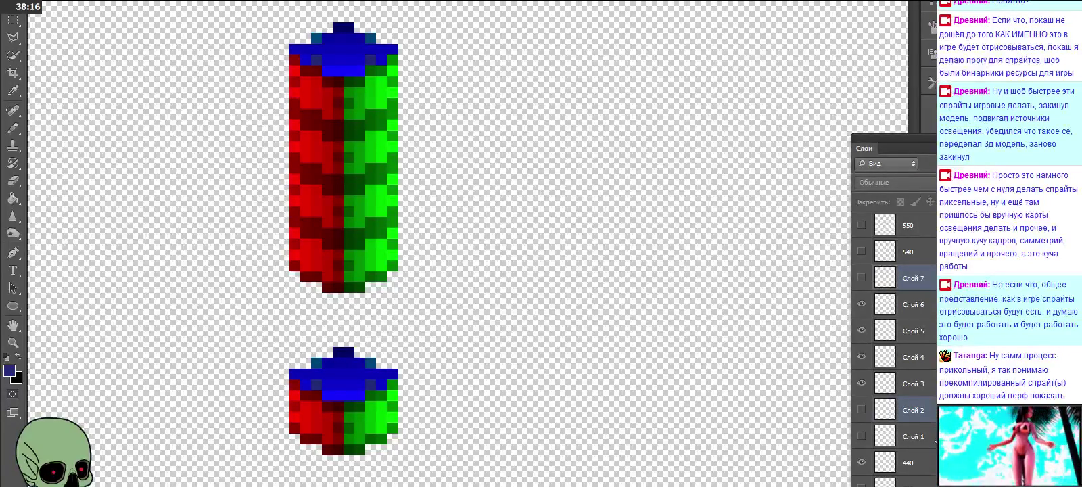
pyautogui.keyDown('ctrl'); pyautogui.click(912, 436); pyautogui.keyUp('ctrl')
pyautogui.keyDown('ctrl'); pyautogui.click(913, 462); pyautogui.keyUp('ctrl')
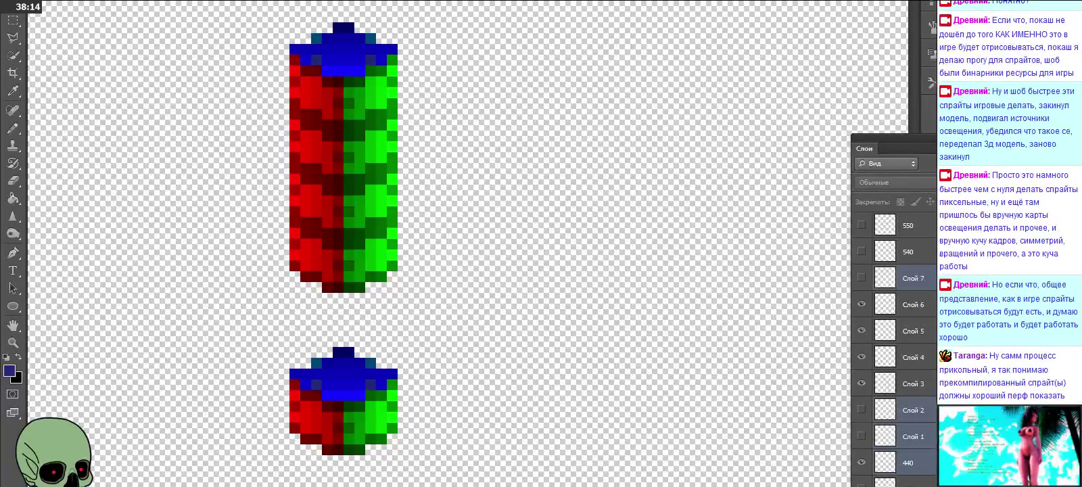
# Step: Rename Слой 3, 4, 5 and 6 to 443, 444, 445 and 446
pyautogui.doubleClick(913, 384)
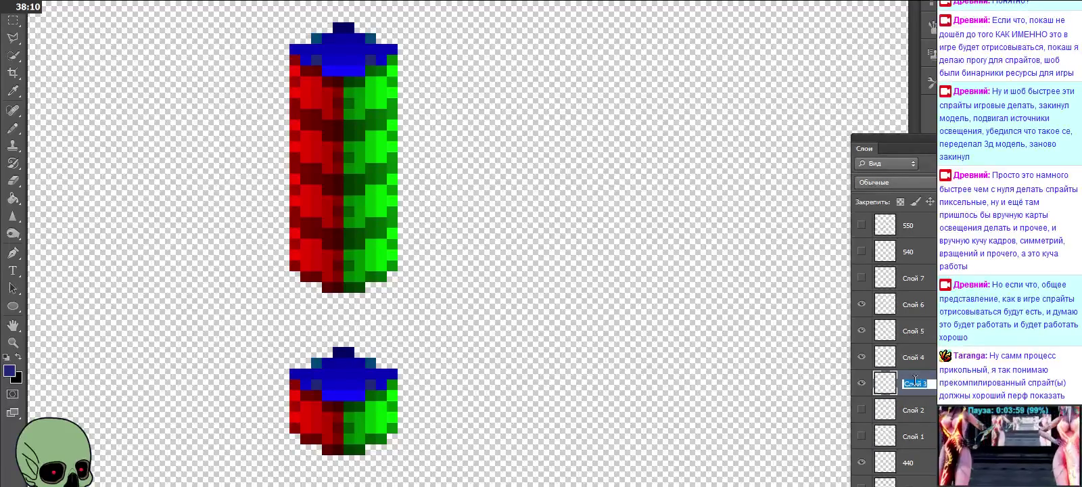
pyautogui.write('443')
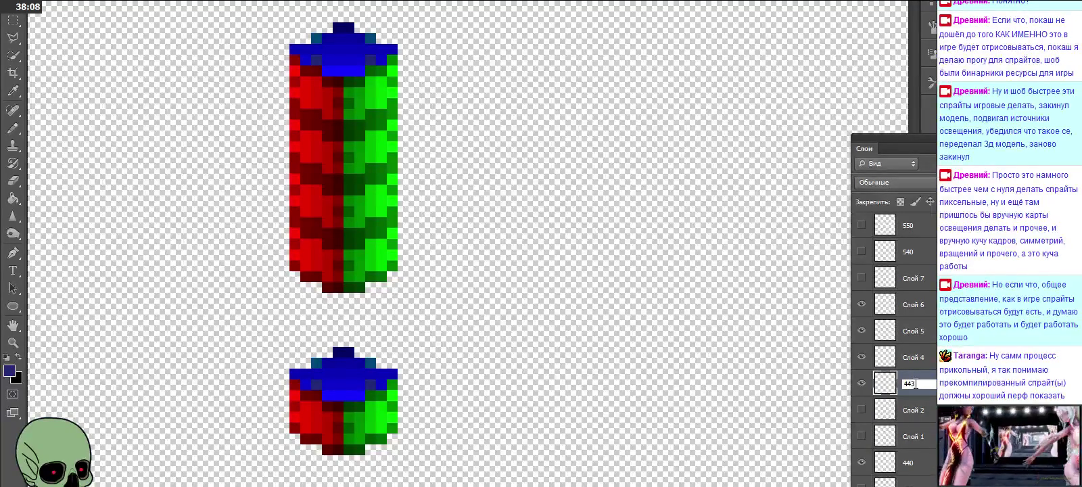
pyautogui.doubleClick(913, 357)
pyautogui.write('444')
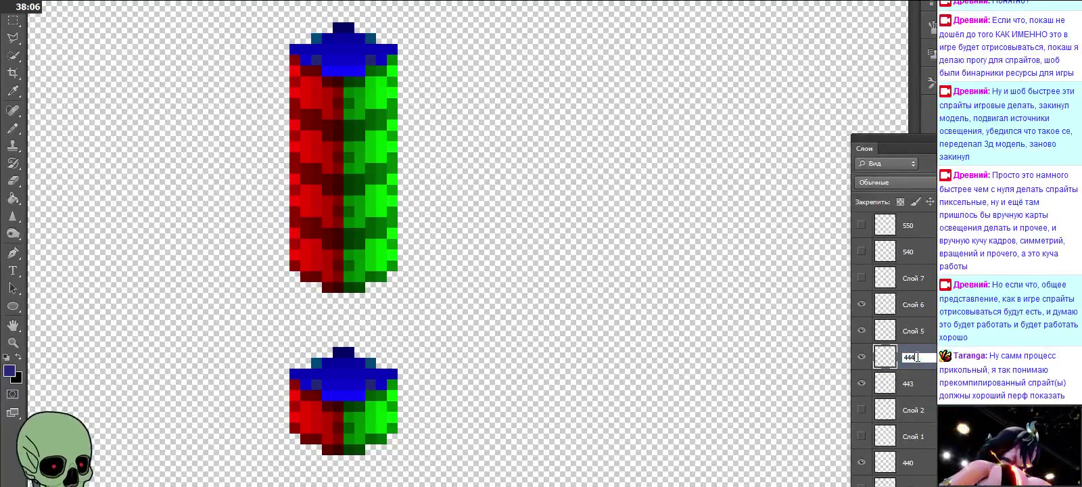
pyautogui.doubleClick(913, 330)
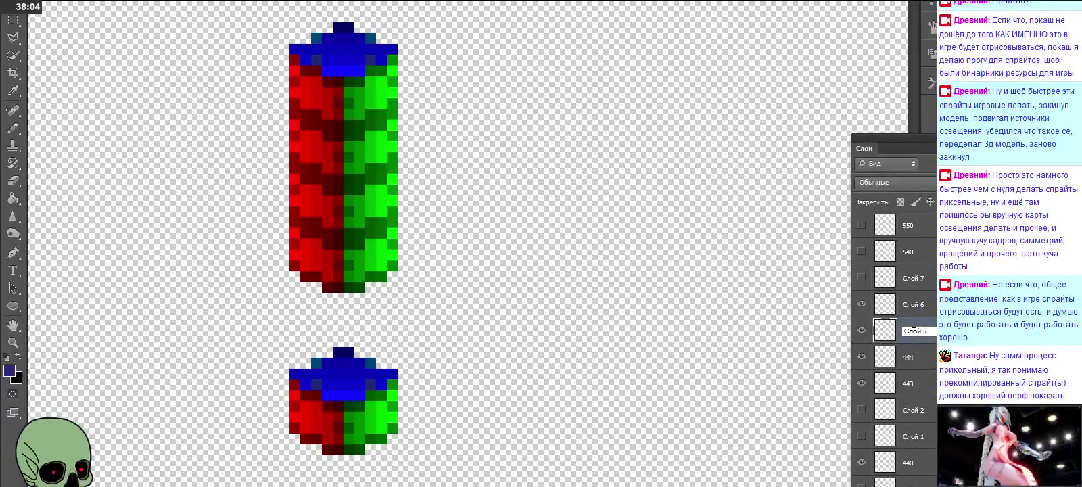
pyautogui.write('445')
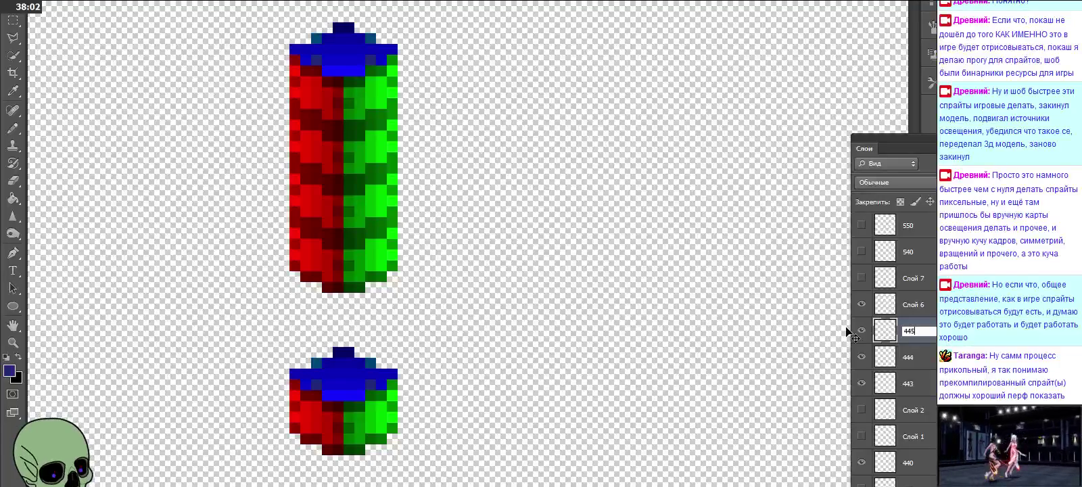
pyautogui.doubleClick(914, 309)
pyautogui.write('446')
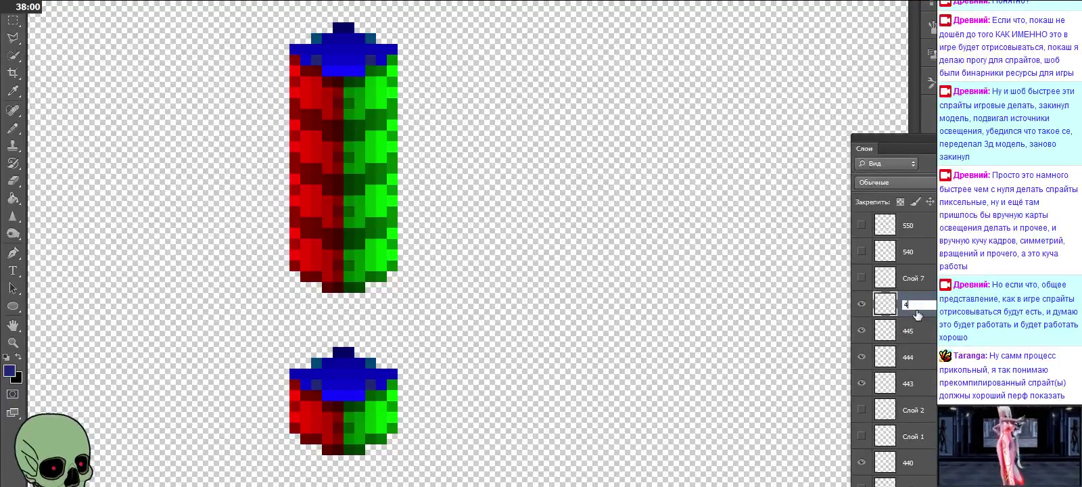
# Step: Delete the leftover Слой 7, Слой 2, Слой 1 and 440 layers, confirming with Да
pyautogui.click(925, 419)
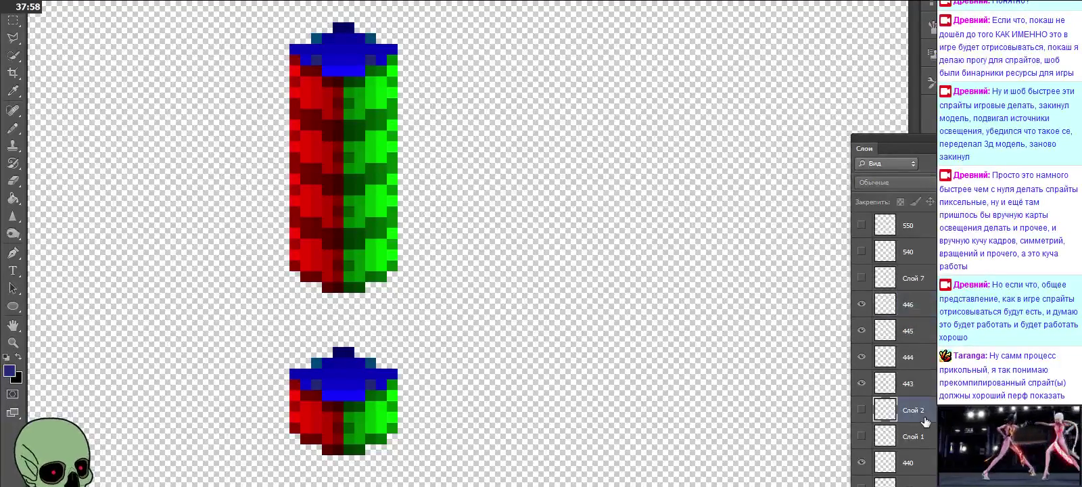
pyautogui.click(925, 465)
pyautogui.keyDown('ctrl'); pyautogui.click(913, 436); pyautogui.keyUp('ctrl')
pyautogui.keyDown('ctrl'); pyautogui.click(913, 410); pyautogui.keyUp('ctrl')
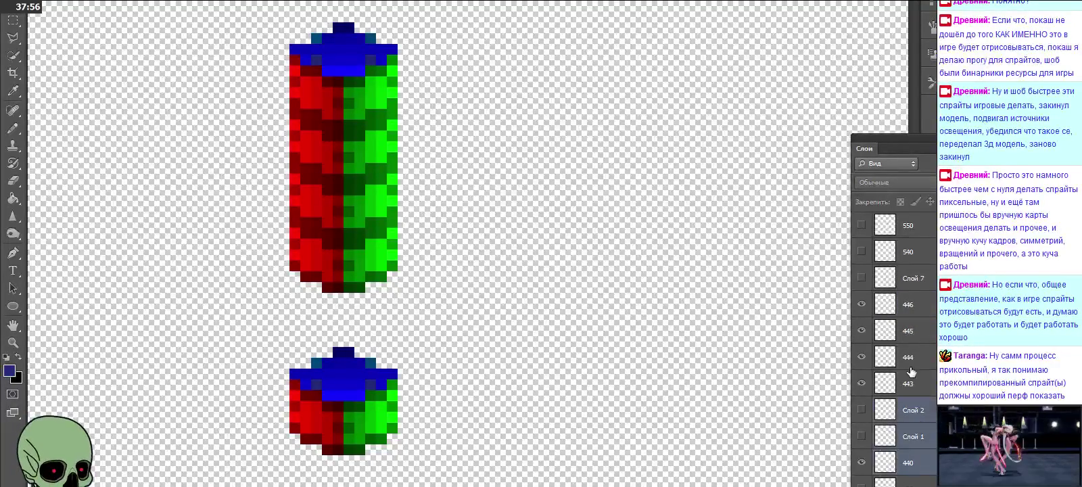
pyautogui.keyDown('ctrl'); pyautogui.click(913, 278); pyautogui.keyUp('ctrl')
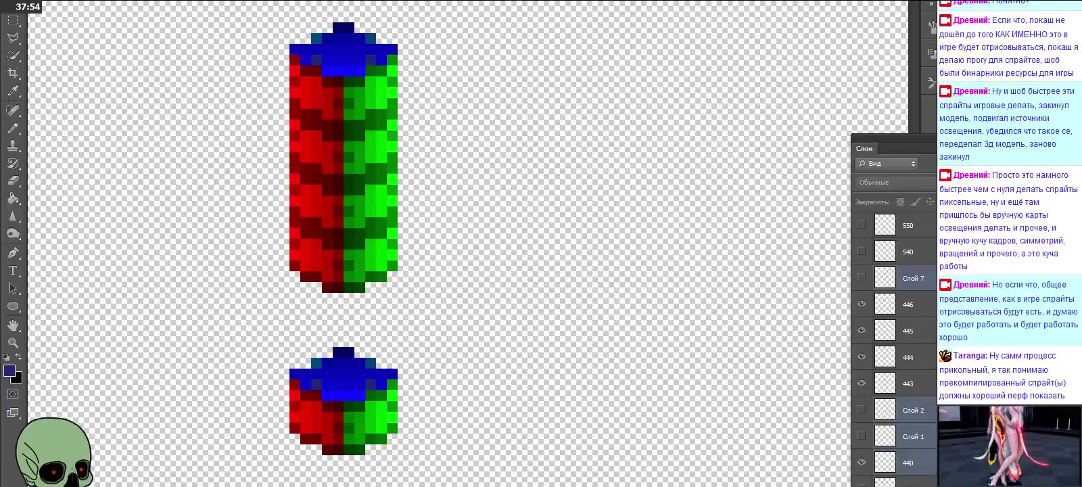
pyautogui.press('Delete')
pyautogui.click(528, 162)
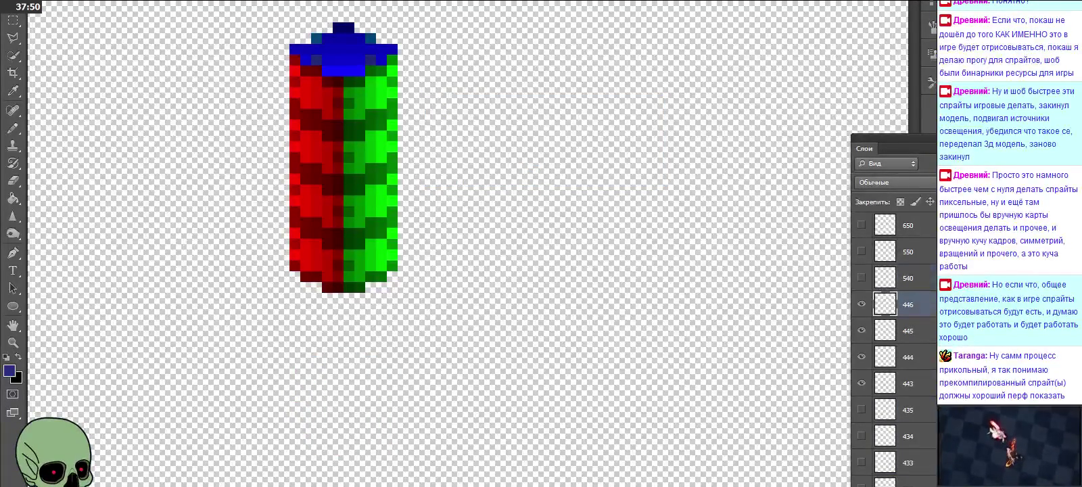
# Step: Select layer 540, hide layers 443–446, and show 540's two separate cubes
pyautogui.scroll(2, 892, 338)
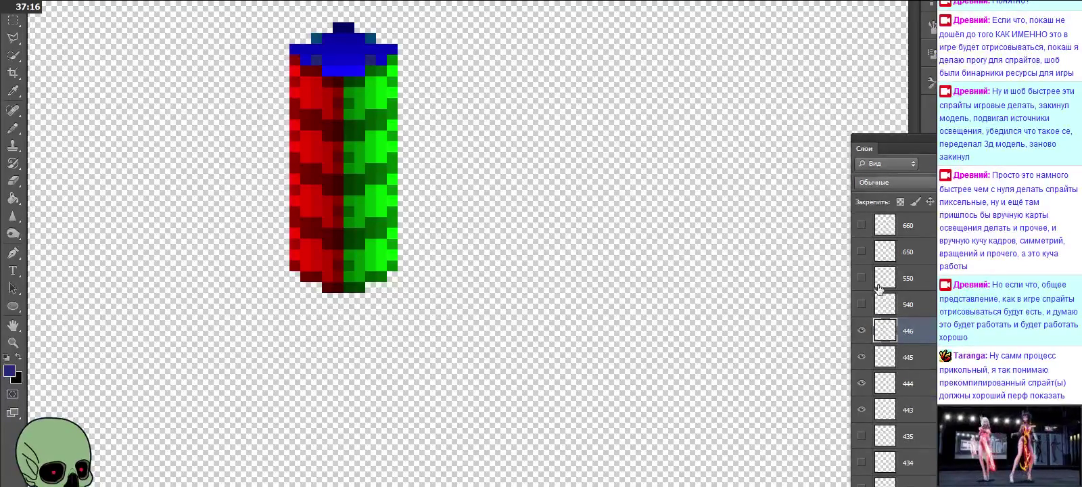
pyautogui.click(913, 307)
pyautogui.click(862, 409)
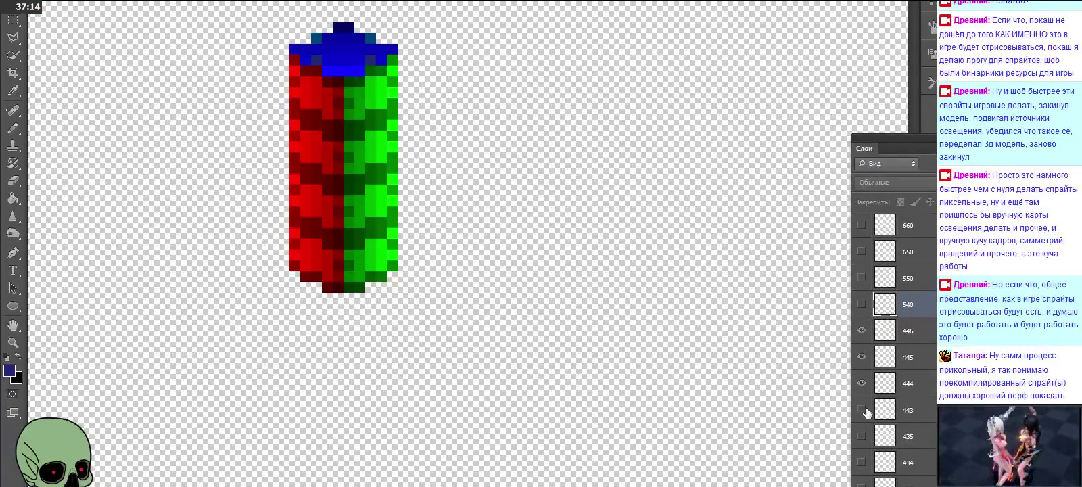
pyautogui.click(862, 383)
pyautogui.click(862, 356)
pyautogui.click(861, 330)
pyautogui.click(862, 330)
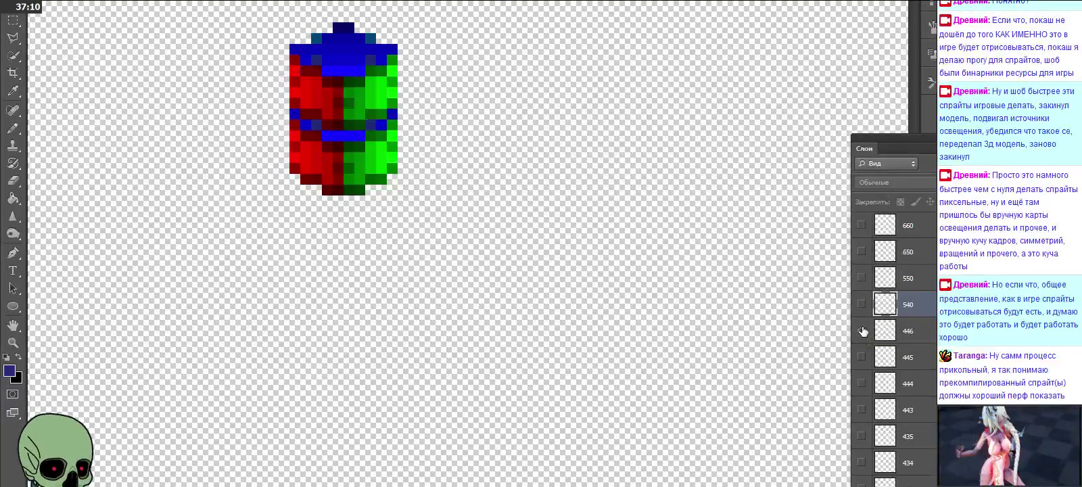
pyautogui.click(861, 330)
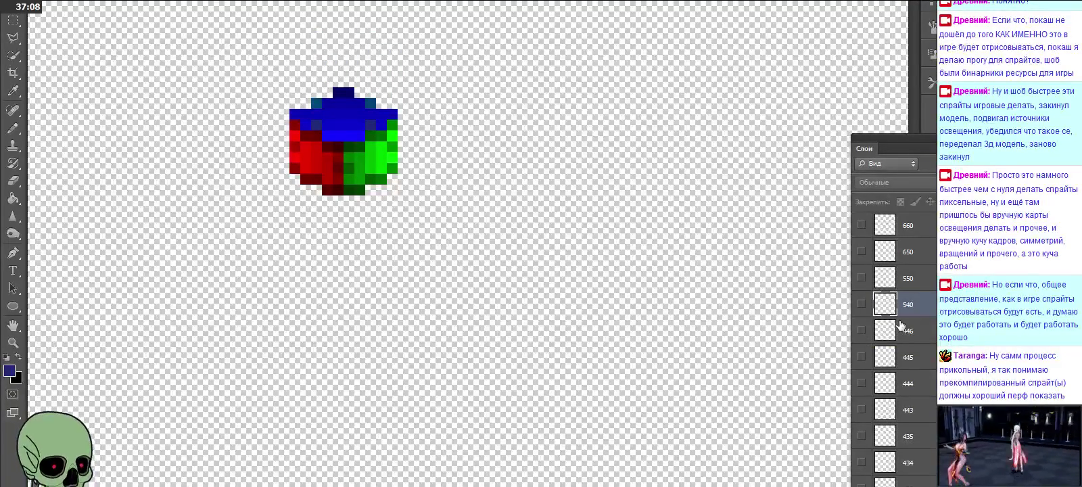
pyautogui.click(862, 305)
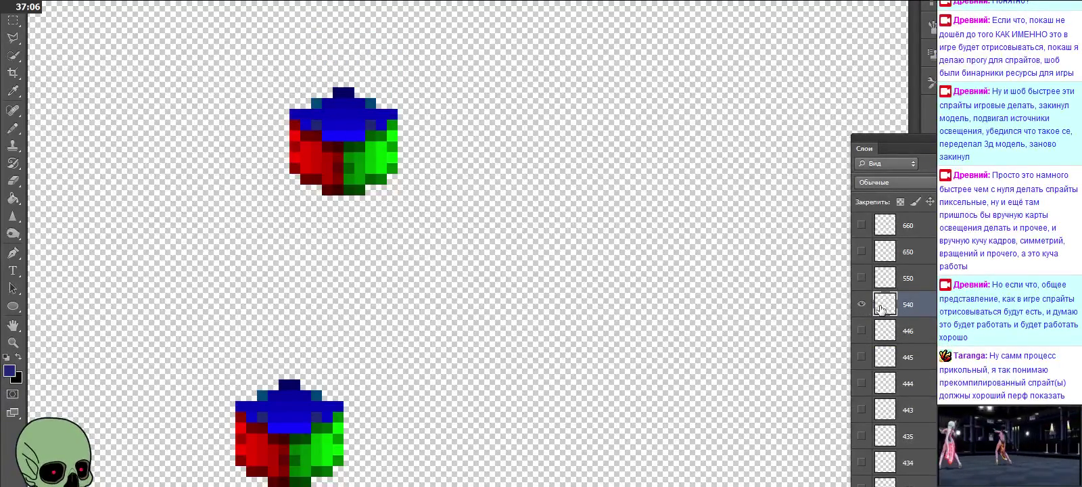
# Step: Paste four cube copies and stack them upward on the lower cube
pyautogui.hotkey('ctrl', 'v')
pyautogui.moveTo(456, 258); pyautogui.dragTo(279, 377)
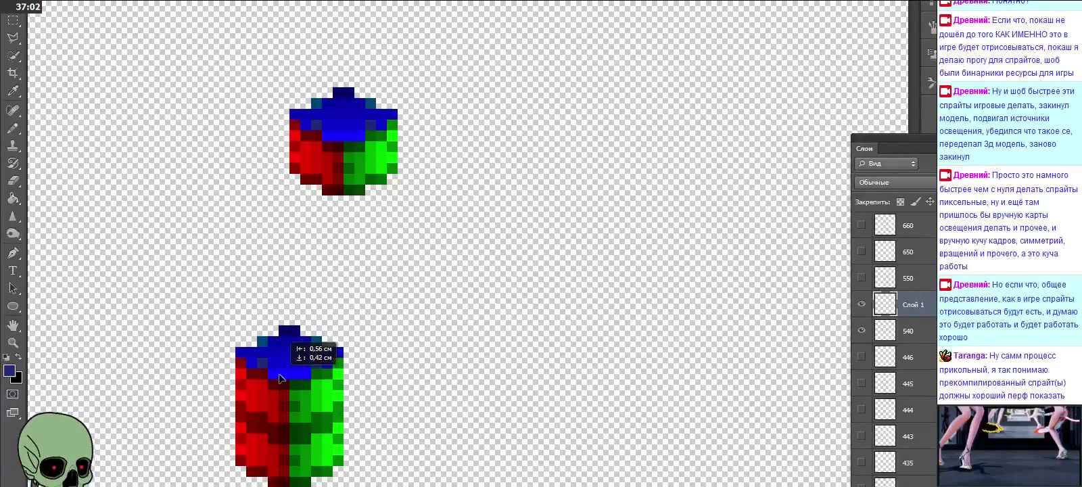
pyautogui.hotkey('ctrl', 'v')
pyautogui.moveTo(403, 295); pyautogui.dragTo(268, 322)
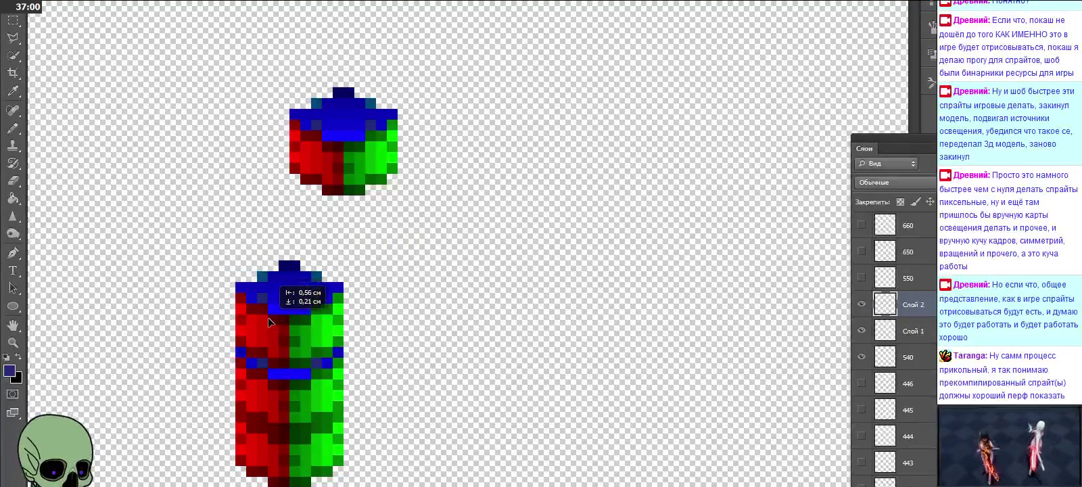
pyautogui.hotkey('ctrl', 'v')
pyautogui.moveTo(424, 284); pyautogui.dragTo(257, 298)
pyautogui.hotkey('ctrl', 'v')
pyautogui.moveTo(467, 279)
pyautogui.mouseDown()
pyautogui.moveTo(251, 212)
pyautogui.moveTo(303, 234)
pyautogui.mouseUp()
# Step: Paste three more cube copies onto the tower top, the last jutting out at upper right
pyautogui.hotkey('ctrl', 'v')
pyautogui.moveTo(401, 257)
pyautogui.mouseDown()
pyautogui.moveTo(254, 161)
pyautogui.moveTo(260, 173)
pyautogui.mouseUp()
pyautogui.hotkey('ctrl', 'v')
pyautogui.moveTo(454, 257)
pyautogui.mouseDown()
pyautogui.moveTo(335, 135)
pyautogui.moveTo(278, 115)
pyautogui.mouseUp()
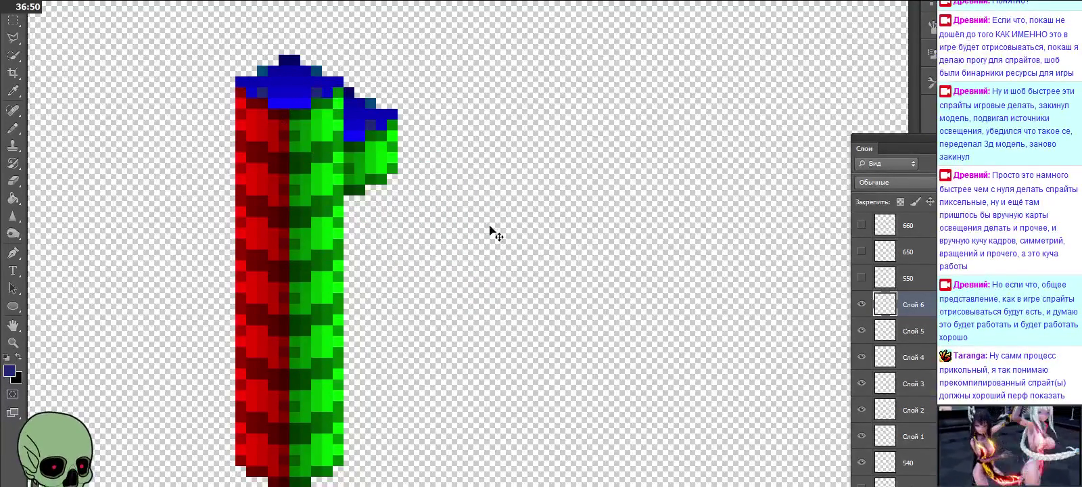
pyautogui.scroll(1, 521, 257)
pyautogui.hotkey('ctrl', 'v')
pyautogui.moveTo(501, 259); pyautogui.dragTo(324, 92)
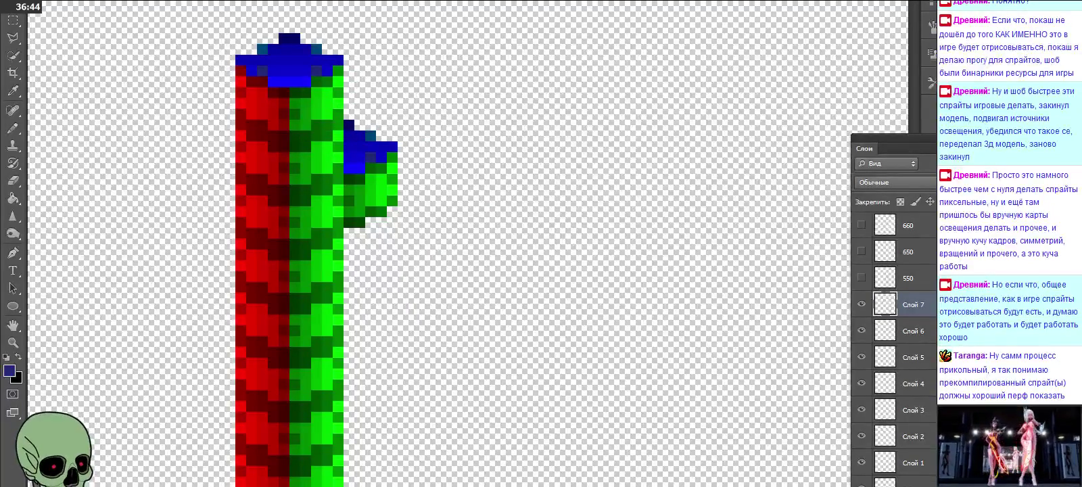
pyautogui.scroll(-2, 911, 351)
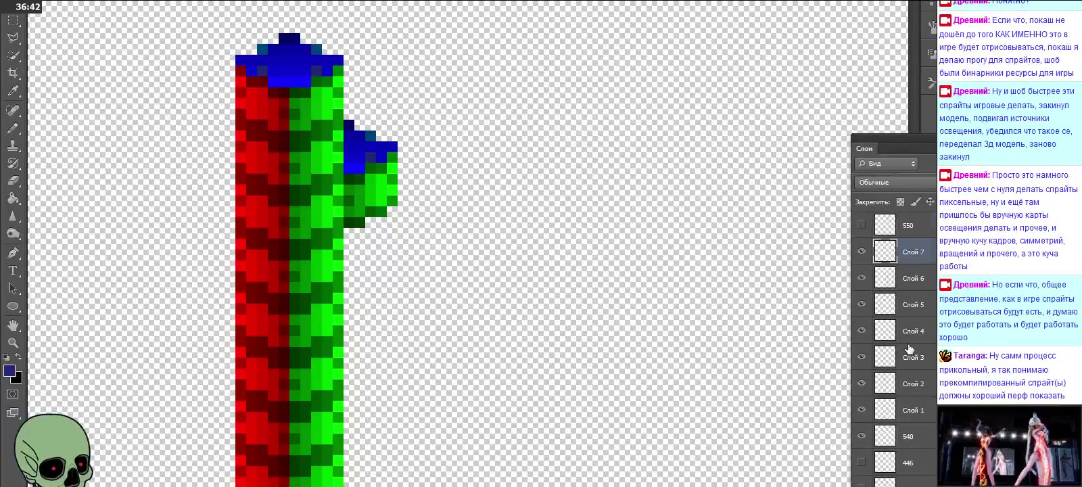
# Step: Hide Слой 4–6 and flick Слой 7's top cube on and off to compare arrangements
pyautogui.click(860, 277)
pyautogui.click(861, 304)
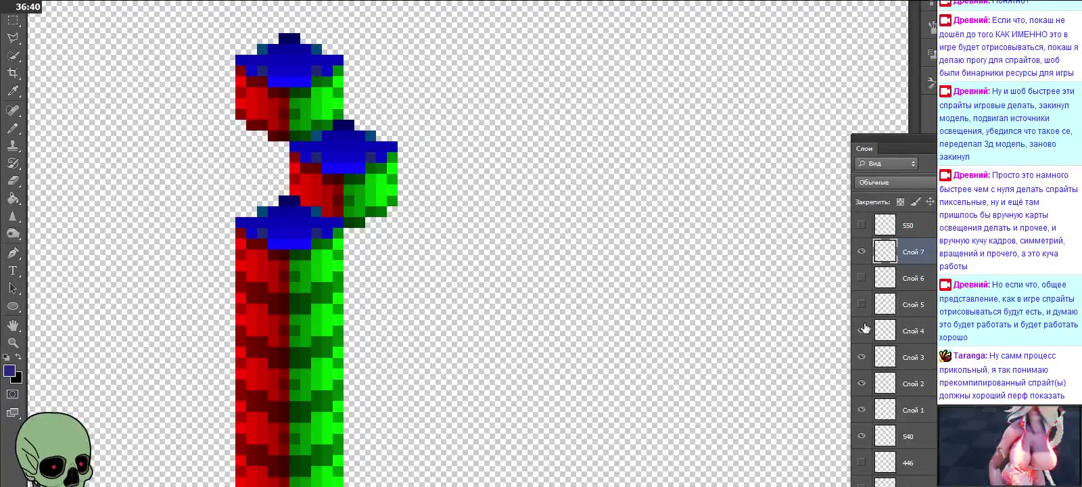
pyautogui.click(861, 330)
pyautogui.click(861, 252)
pyautogui.click(861, 252)
pyautogui.click(862, 252)
pyautogui.click(862, 252)
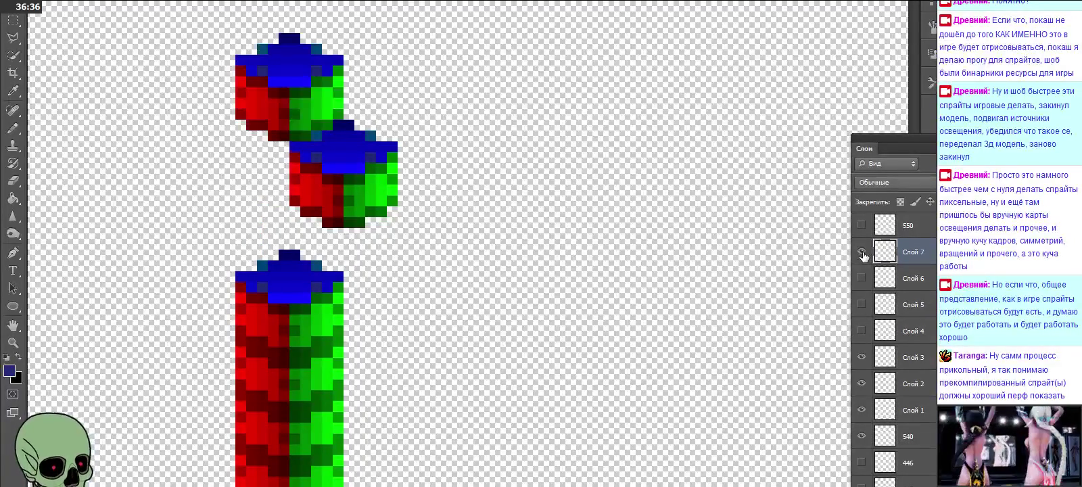
pyautogui.click(861, 251)
pyautogui.click(862, 252)
pyautogui.click(861, 252)
pyautogui.click(861, 252)
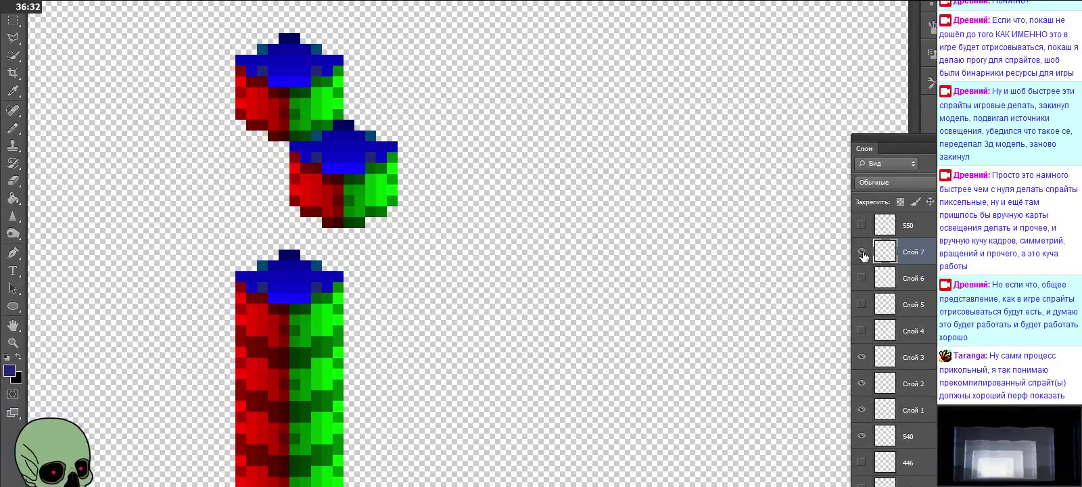
pyautogui.click(862, 252)
pyautogui.click(862, 252)
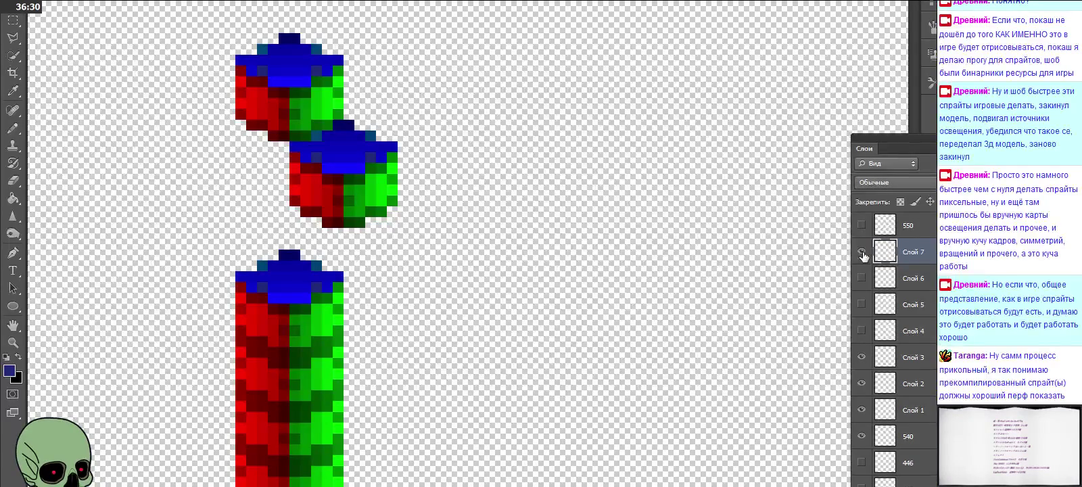
# Step: Show Слой 6, hide Слой 7, and toggle Слой 3 and Слой 4 to compare cube positions
pyautogui.click(861, 278)
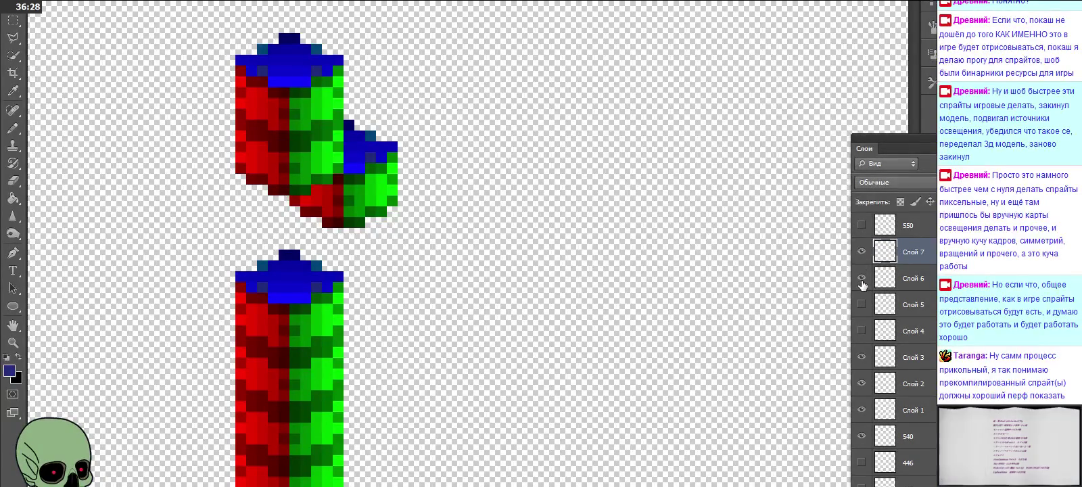
pyautogui.click(861, 252)
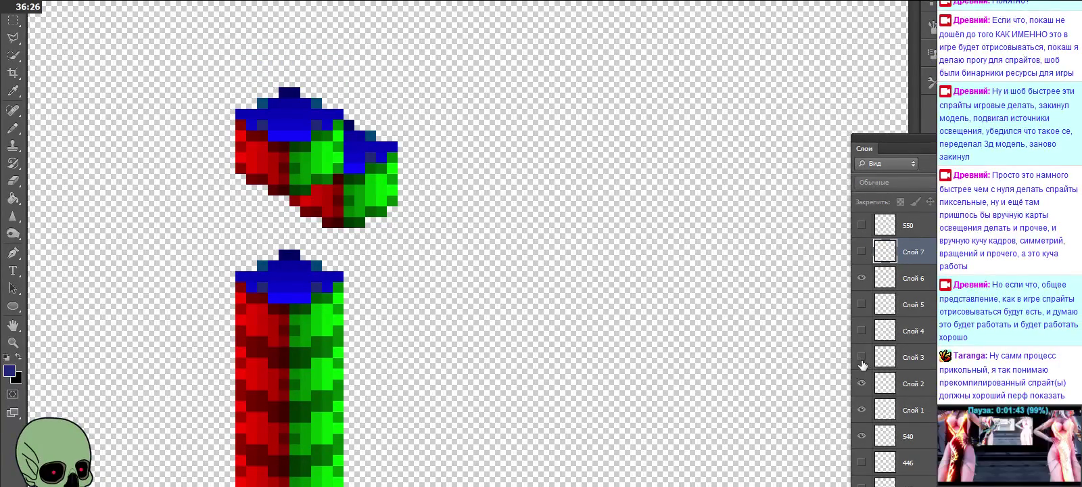
pyautogui.click(861, 359)
pyautogui.click(860, 359)
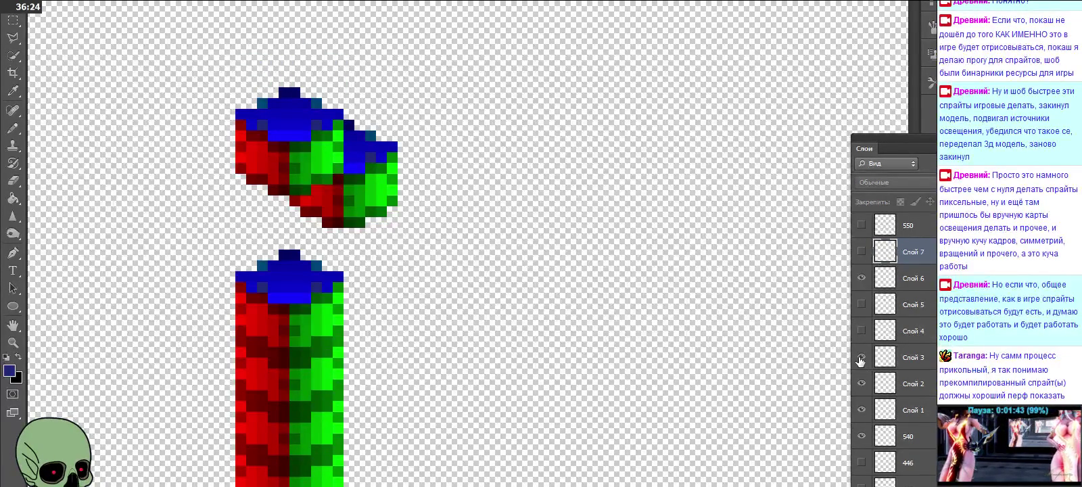
pyautogui.click(861, 331)
pyautogui.click(860, 331)
pyautogui.click(861, 330)
pyautogui.click(861, 331)
pyautogui.click(861, 331)
pyautogui.click(861, 330)
pyautogui.click(861, 330)
pyautogui.click(860, 331)
pyautogui.click(861, 331)
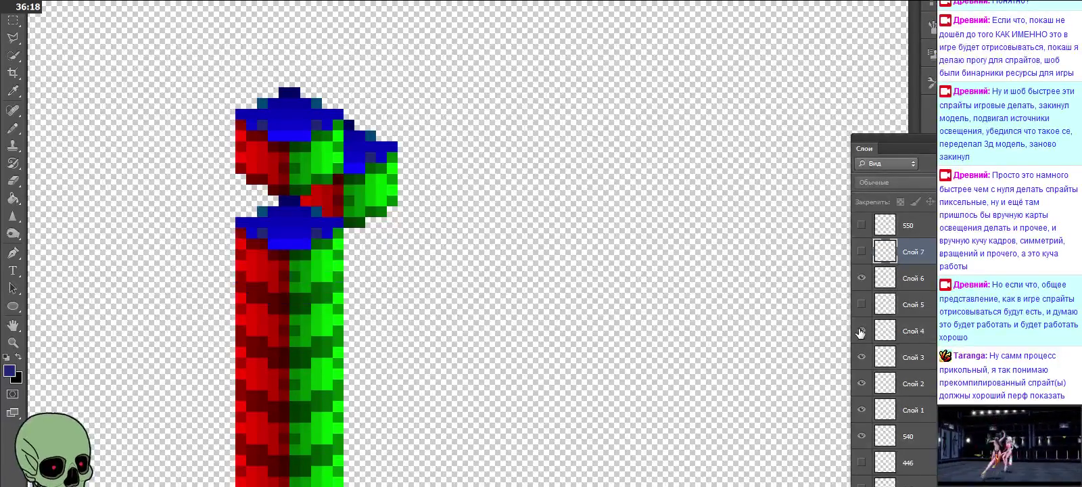
# Step: Hide Слой 3, 2 and 1 and show Слой 5, leaving Слой 4–6 visible
pyautogui.click(861, 357)
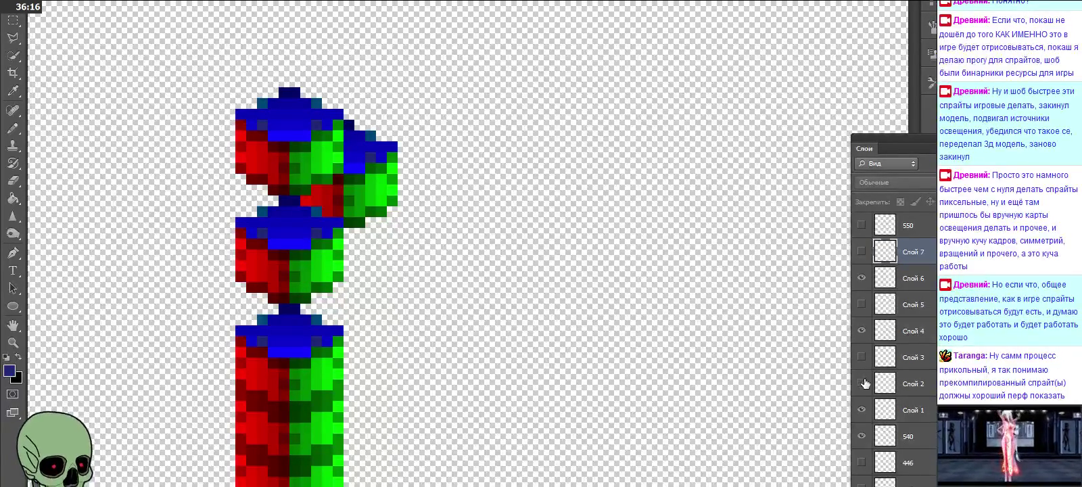
pyautogui.click(860, 384)
pyautogui.click(861, 410)
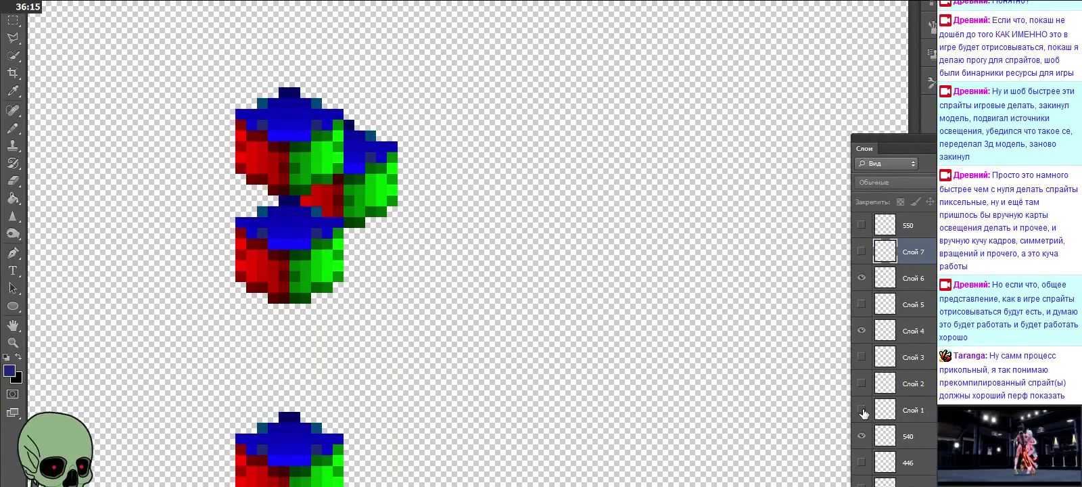
pyautogui.click(861, 303)
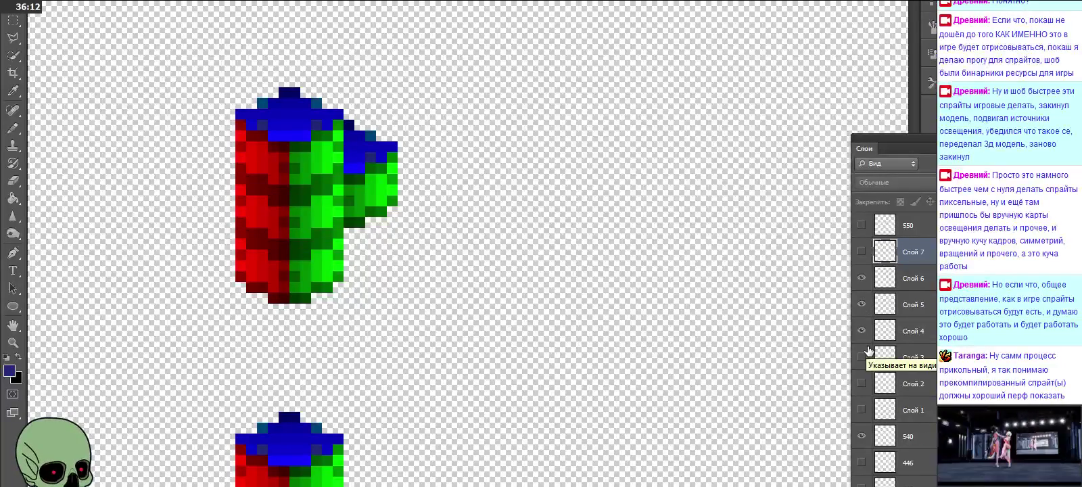
# Step: Rename layers Слой 4, 5 and 6 to 544, 545 and 546
pyautogui.doubleClick(914, 330)
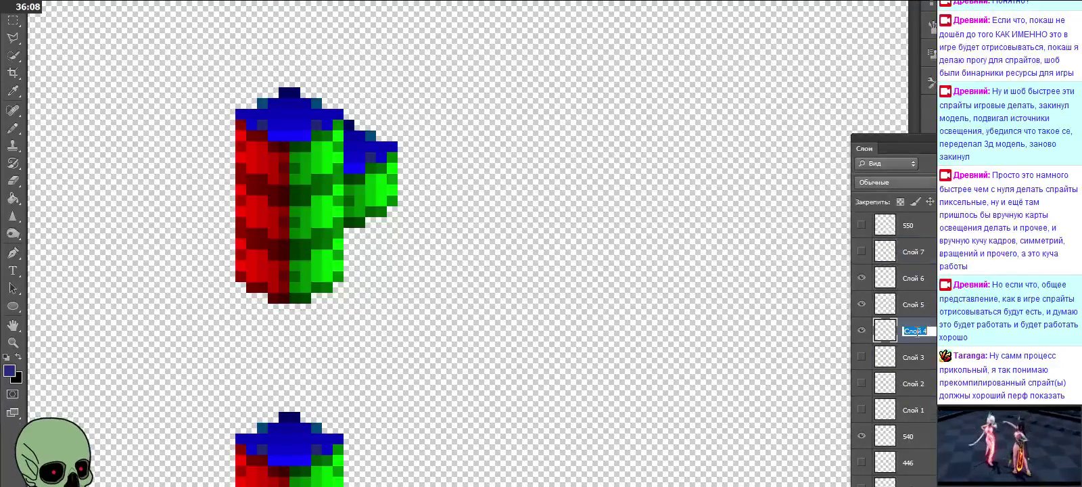
pyautogui.write('544')
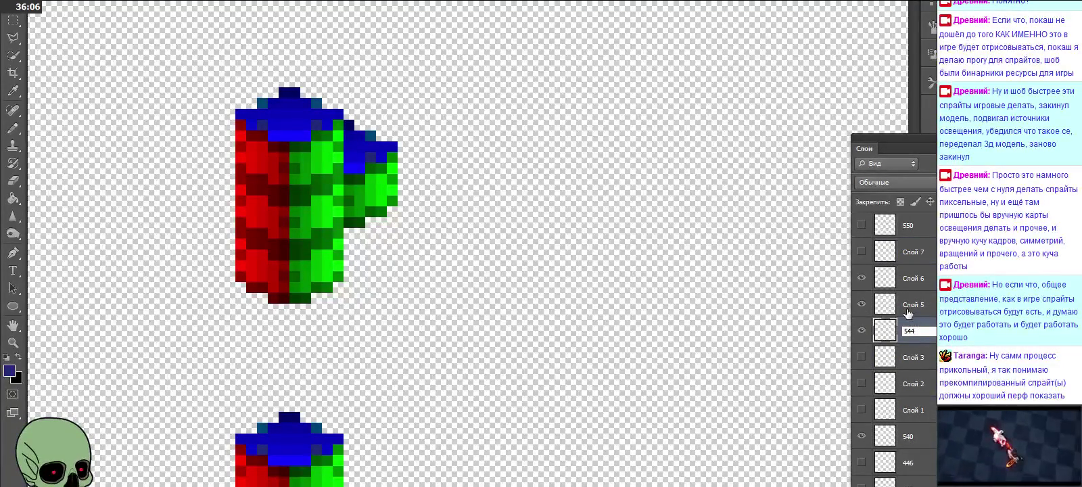
pyautogui.doubleClick(910, 305)
pyautogui.write('545')
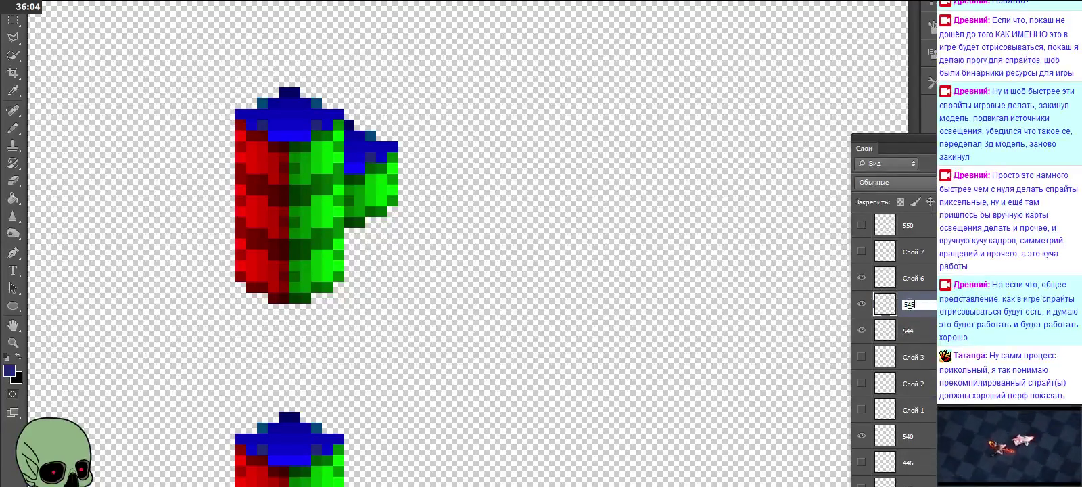
pyautogui.doubleClick(912, 278)
pyautogui.write('546')
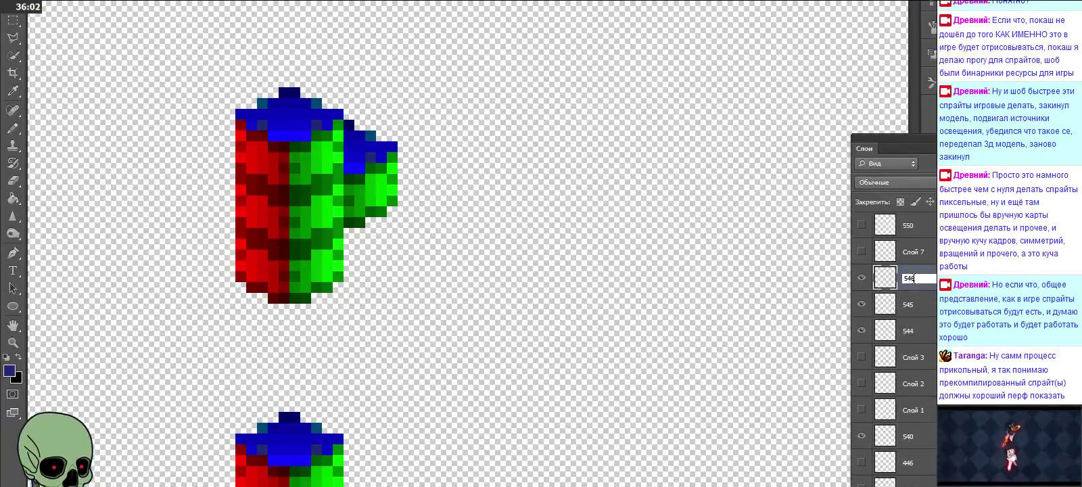
pyautogui.doubleClick(913, 252)
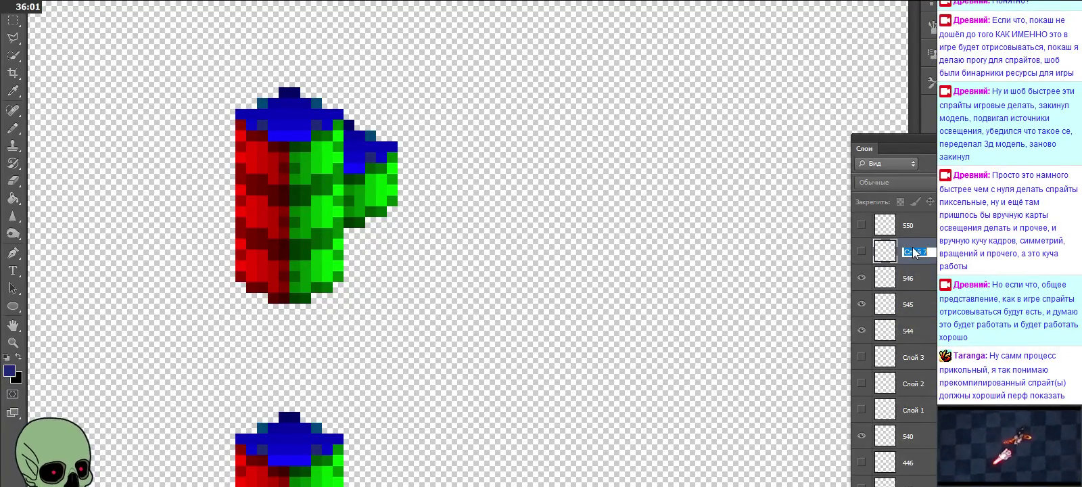
# Step: Delete the unused layers Слой 3, 2, 1, 7 and 540
pyautogui.click(913, 358)
pyautogui.keyDown('shift'); pyautogui.click(916, 384); pyautogui.keyUp('shift')
pyautogui.keyDown('ctrl'); pyautogui.click(916, 406); pyautogui.keyUp('ctrl')
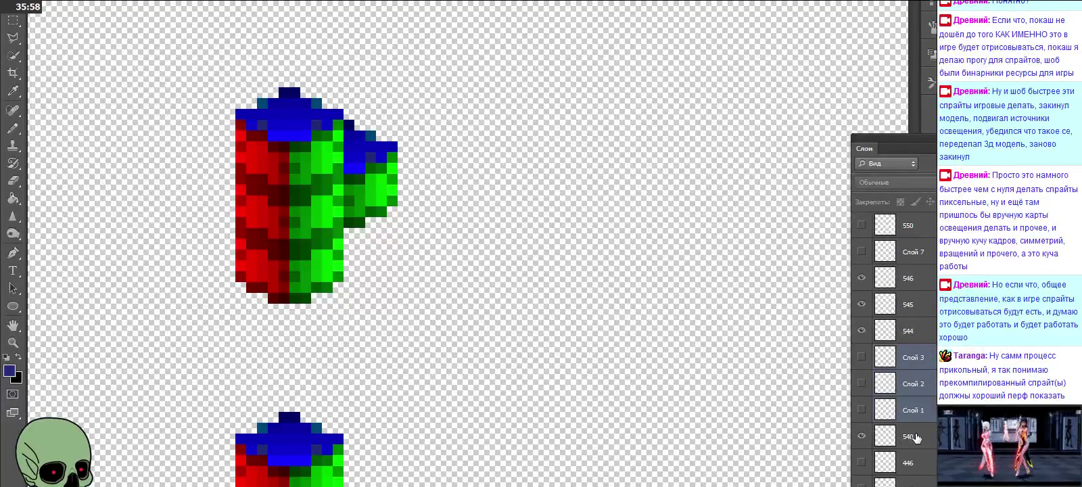
pyautogui.keyDown('ctrl'); pyautogui.click(916, 436); pyautogui.keyUp('ctrl')
pyautogui.keyDown('ctrl'); pyautogui.click(921, 253); pyautogui.keyUp('ctrl')
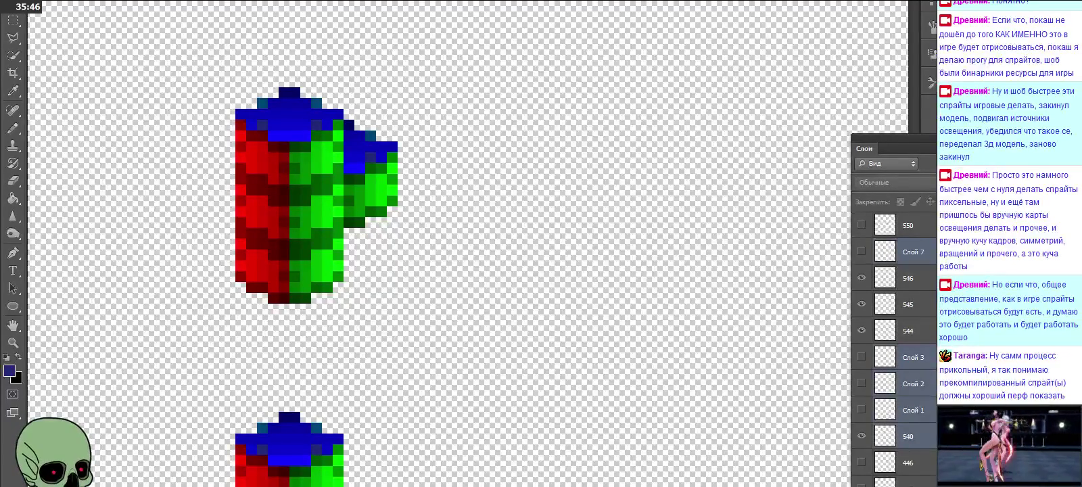
pyautogui.press('Delete')
pyautogui.click(497, 158)
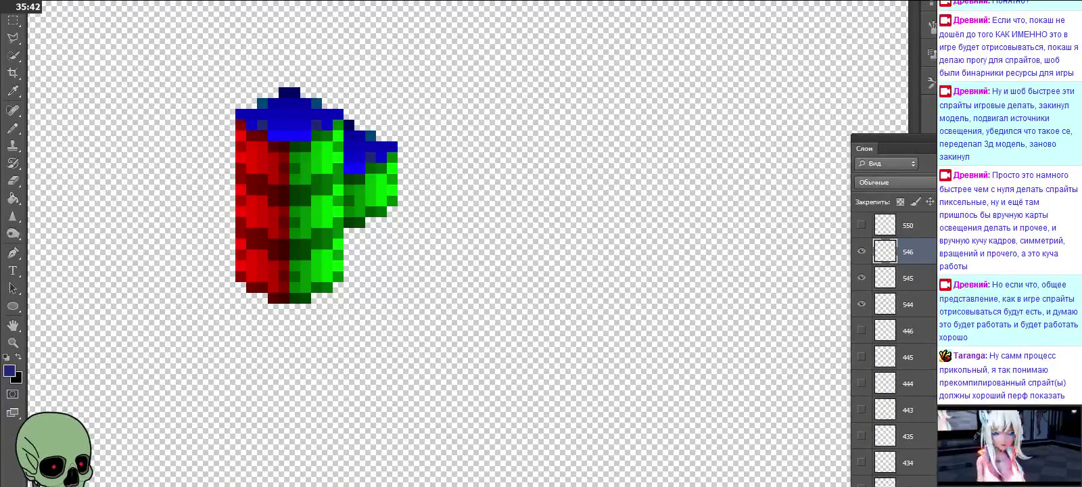
# Step: Make layer 550 current, hide the 544–546 block layers and show 550's single cube
pyautogui.scroll(2, 893, 324)
pyautogui.scroll(2, 893, 325)
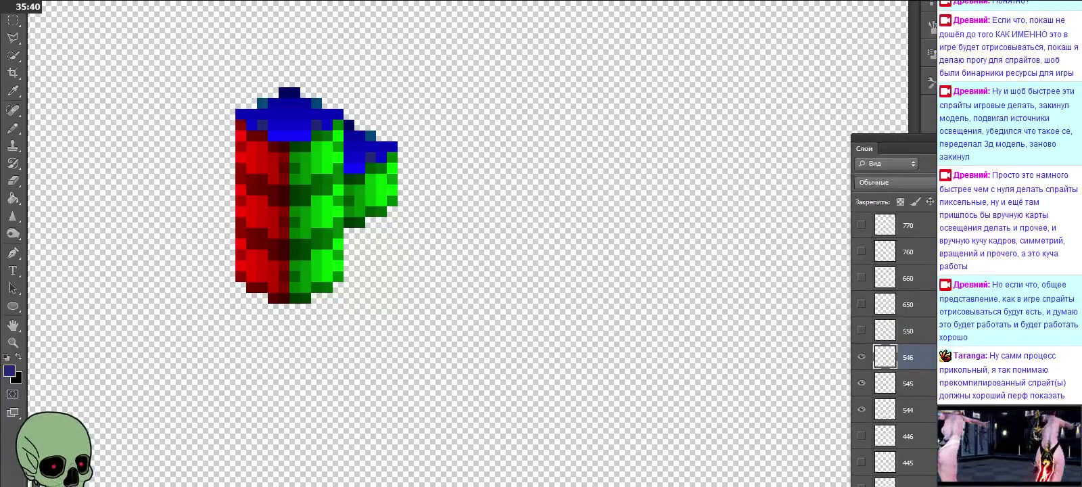
pyautogui.click(879, 331)
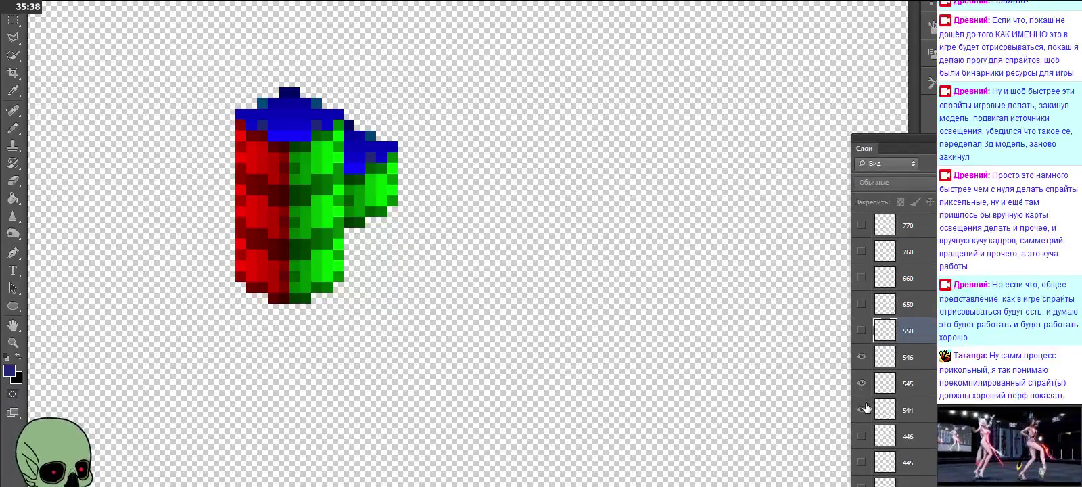
pyautogui.click(861, 383)
pyautogui.click(862, 356)
pyautogui.click(862, 330)
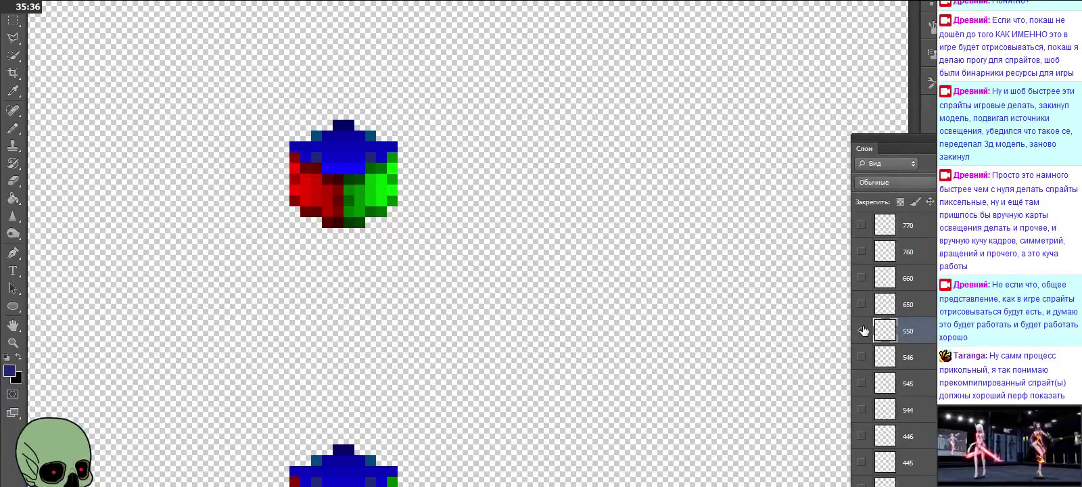
pyautogui.scroll(-2, 556, 343)
pyautogui.scroll(-3, 556, 344)
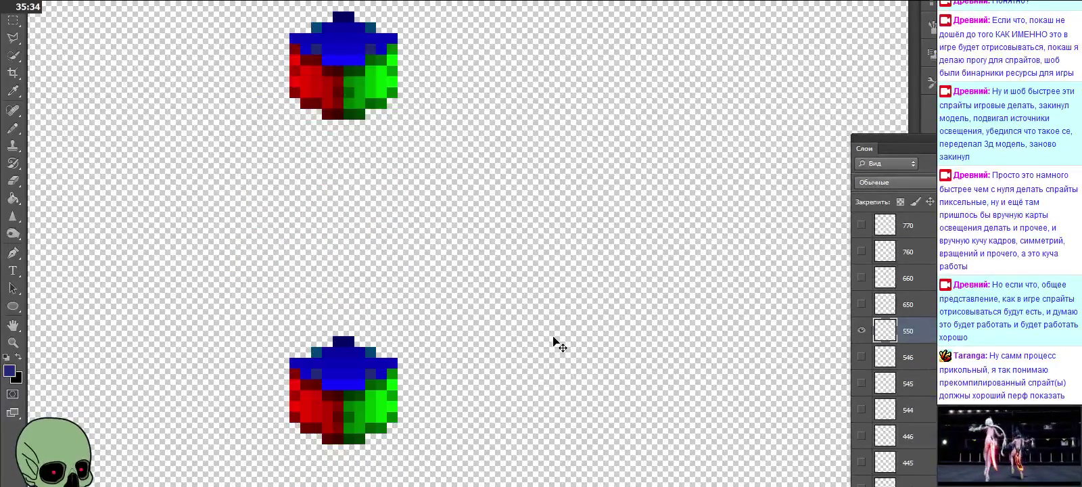
# Step: Paste four cube copies, stacking each onto the column above the lower cube
pyautogui.hotkey('ctrl', 'v')
pyautogui.moveTo(470, 282)
pyautogui.mouseDown()
pyautogui.moveTo(361, 323)
pyautogui.moveTo(363, 355)
pyautogui.mouseUp()
pyautogui.hotkey('ctrl', 'v')
pyautogui.moveTo(461, 259)
pyautogui.mouseDown()
pyautogui.moveTo(386, 258)
pyautogui.moveTo(342, 292)
pyautogui.mouseUp()
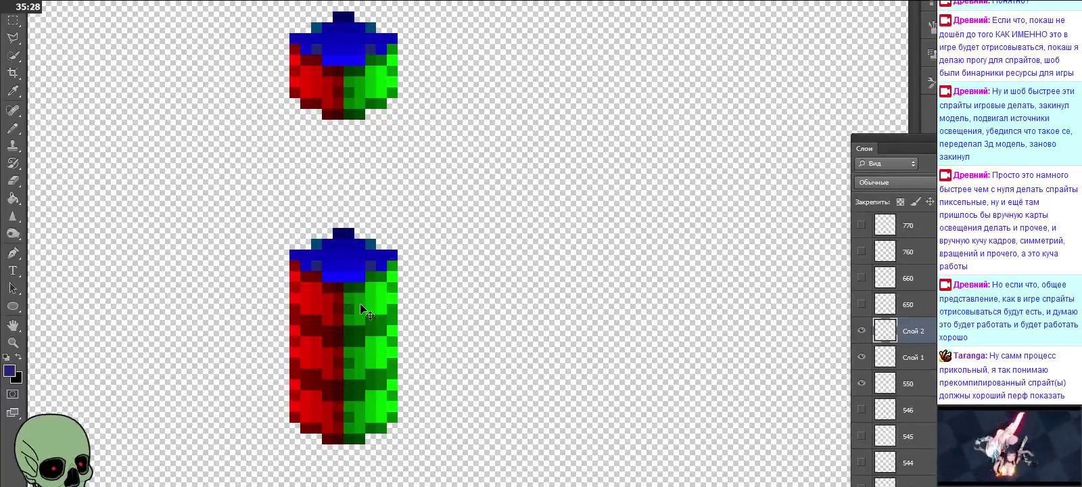
pyautogui.scroll(2, 392, 318)
pyautogui.hotkey('ctrl', 'v')
pyautogui.moveTo(464, 253); pyautogui.dragTo(345, 264)
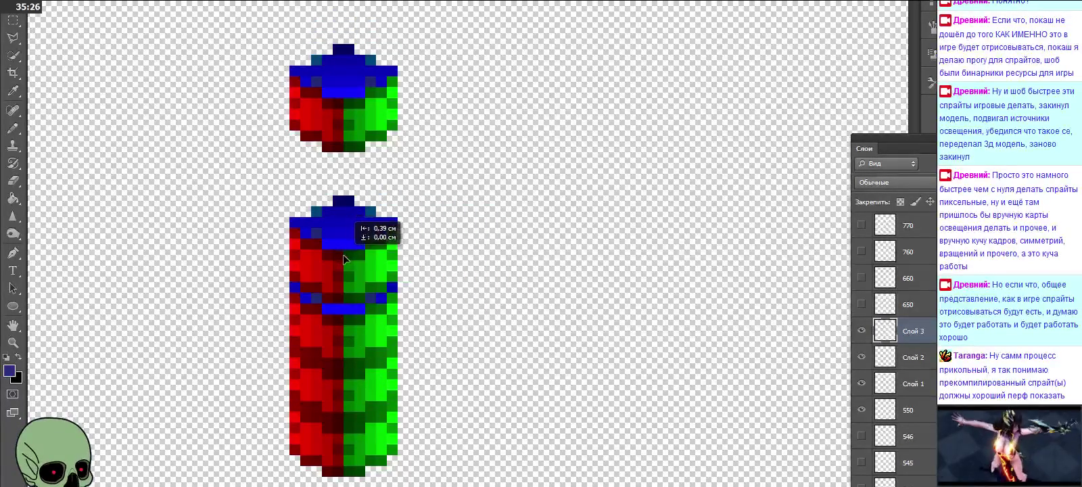
pyautogui.hotkey('ctrl', 'v')
pyautogui.moveTo(466, 251); pyautogui.dragTo(348, 222)
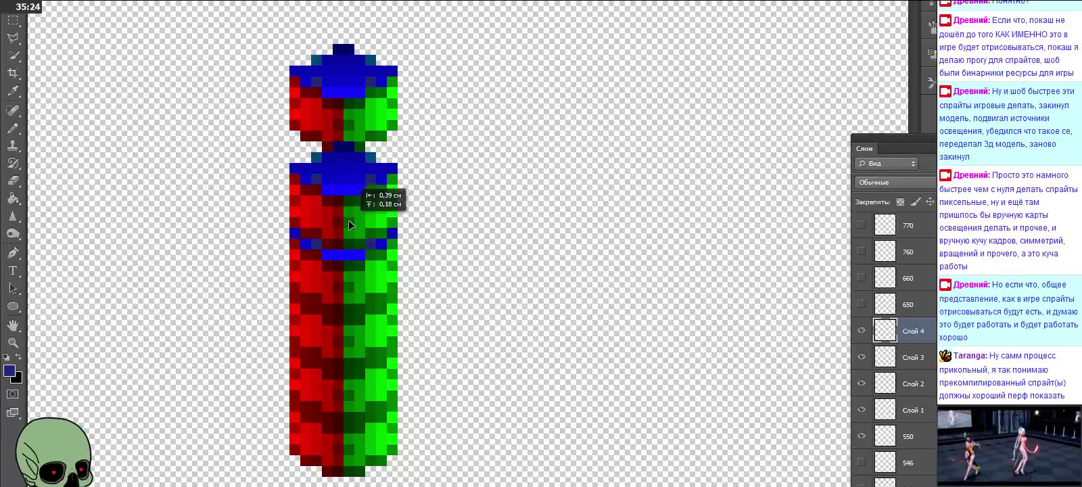
# Step: Paste four more cube copies onto the column's top, building the pillar up to Слой 8
pyautogui.scroll(2, 349, 223)
pyautogui.hotkey('ctrl', 'v')
pyautogui.moveTo(464, 253); pyautogui.dragTo(335, 210)
pyautogui.hotkey('ctrl', 'v')
pyautogui.moveTo(455, 274); pyautogui.dragTo(347, 157)
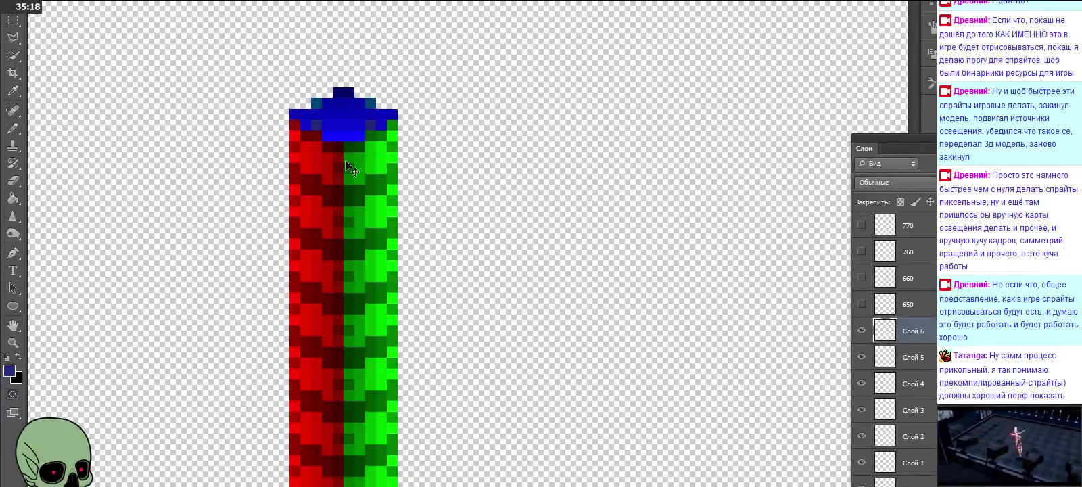
pyautogui.scroll(2, 483, 258)
pyautogui.hotkey('ctrl', 'v')
pyautogui.moveTo(436, 170); pyautogui.dragTo(385, 127)
pyautogui.hotkey('ctrl', 'v')
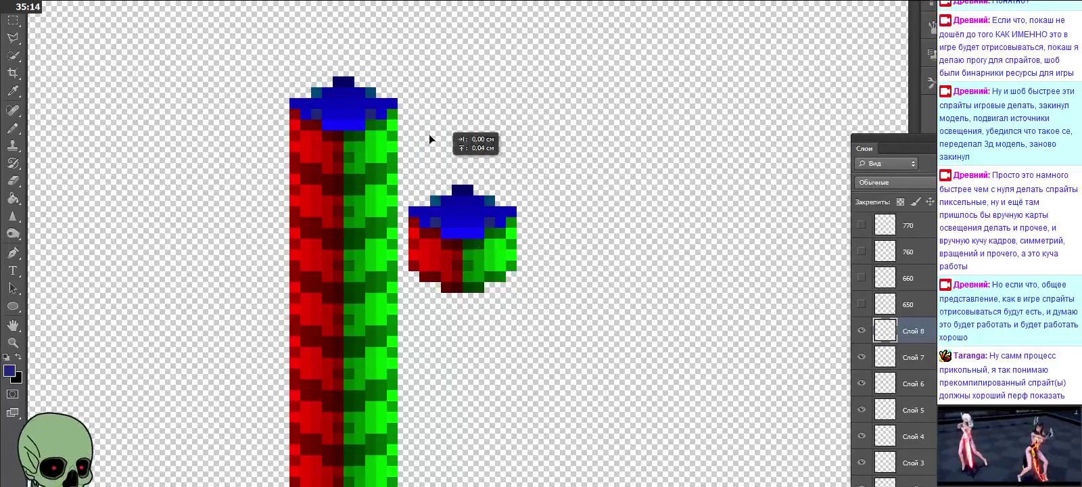
pyautogui.moveTo(483, 249); pyautogui.dragTo(376, 96)
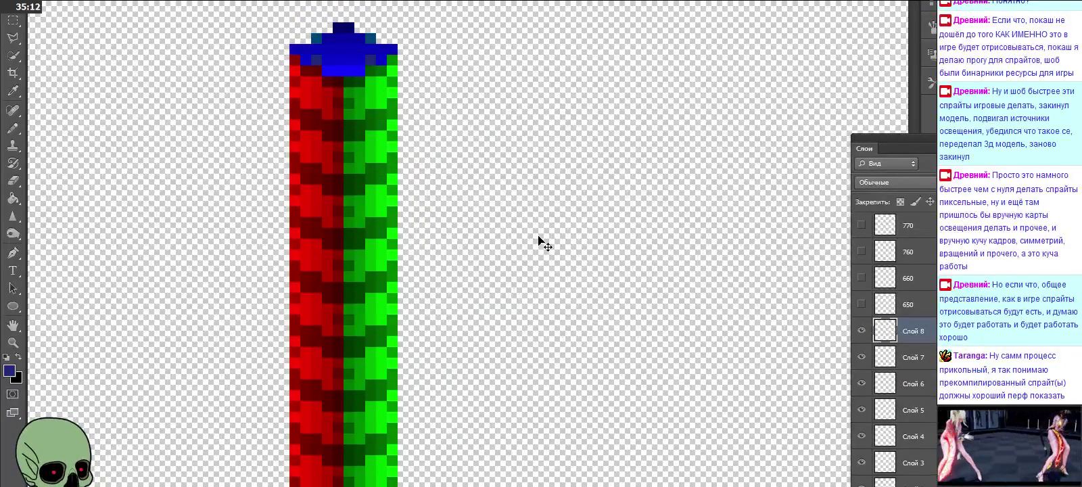
pyautogui.scroll(-5, 537, 240)
pyautogui.scroll(-2, 897, 464)
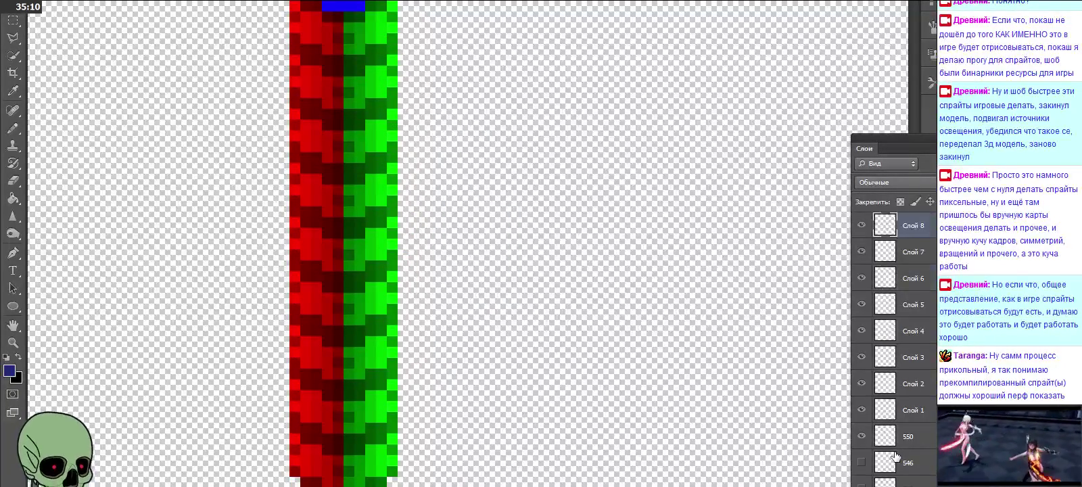
pyautogui.scroll(1, 896, 457)
pyautogui.scroll(-1, 894, 456)
# Step: Hide the Слой 5–7 cubes and flick Слой 8 off and on to compare
pyautogui.moveTo(862, 436); pyautogui.dragTo(862, 359)
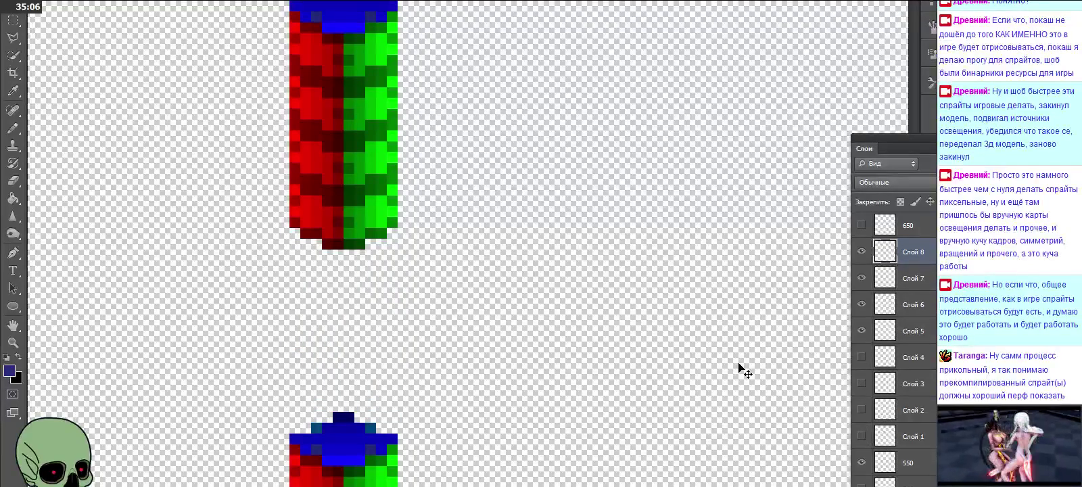
pyautogui.click(861, 331)
pyautogui.click(861, 303)
pyautogui.scroll(1, 872, 327)
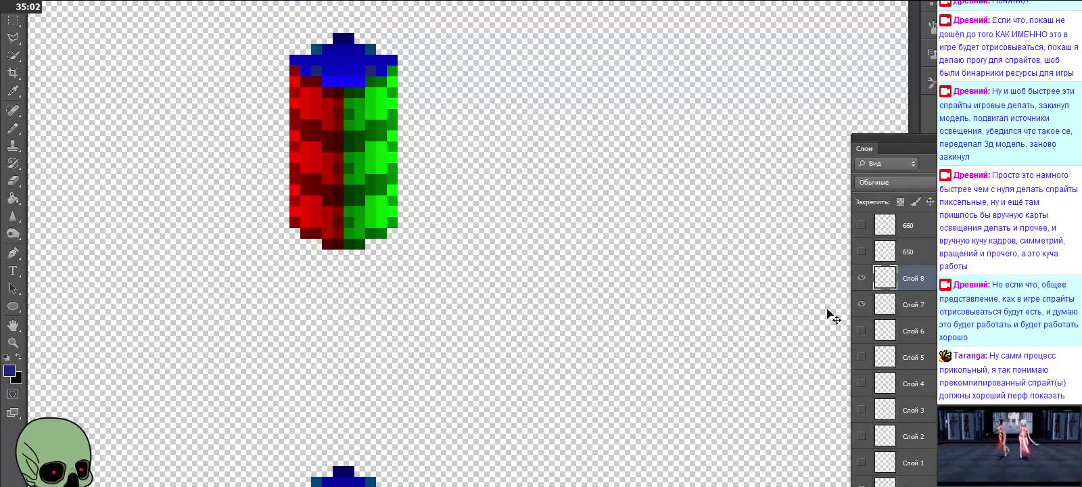
pyautogui.click(862, 304)
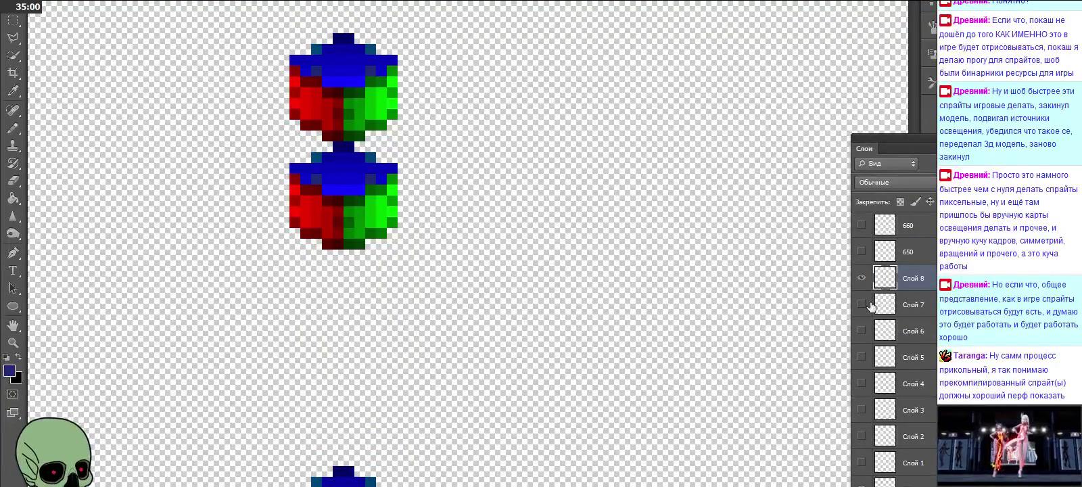
pyautogui.click(863, 278)
pyautogui.click(863, 278)
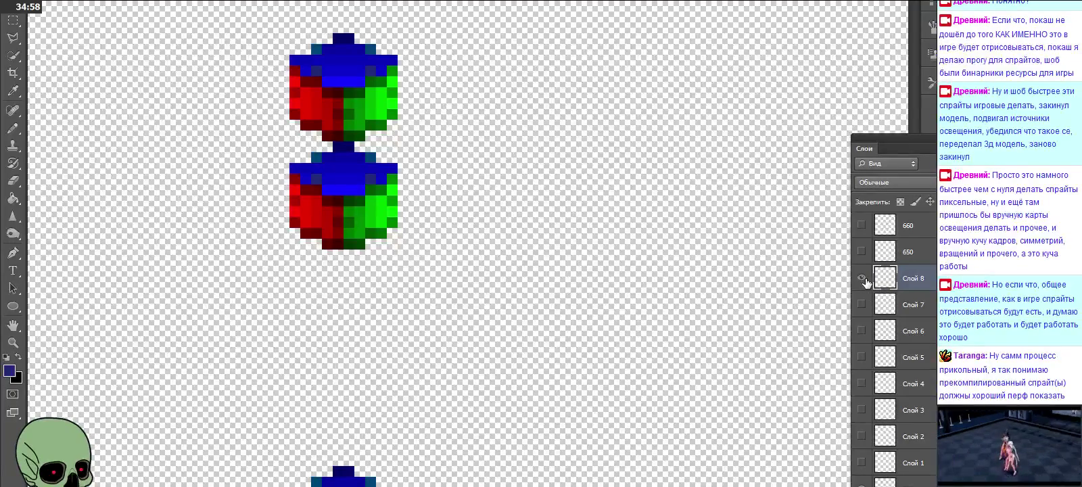
pyautogui.click(863, 278)
pyautogui.click(863, 278)
# Step: Show Слой 5–8 again, toggling Слой 5 and Слой 6 to compare column heights
pyautogui.click(862, 304)
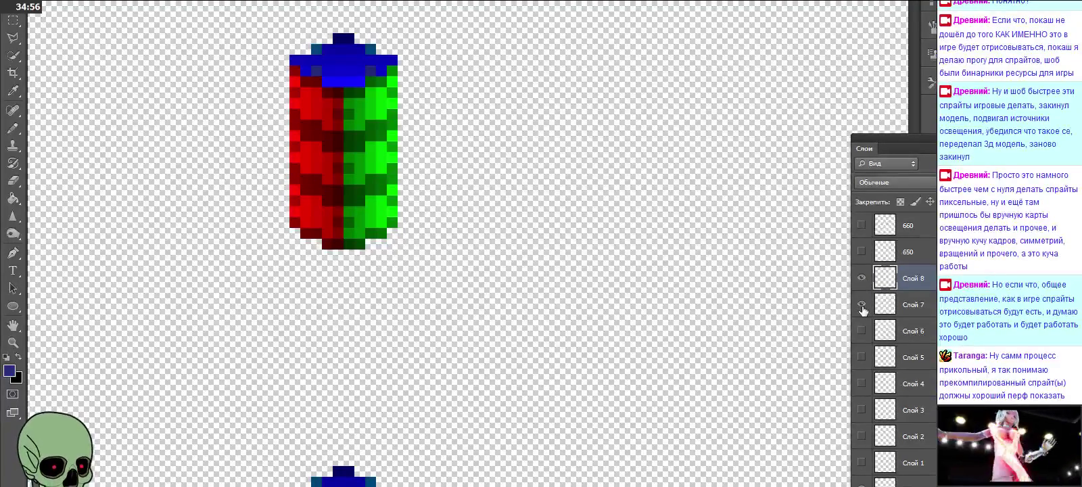
pyautogui.click(862, 331)
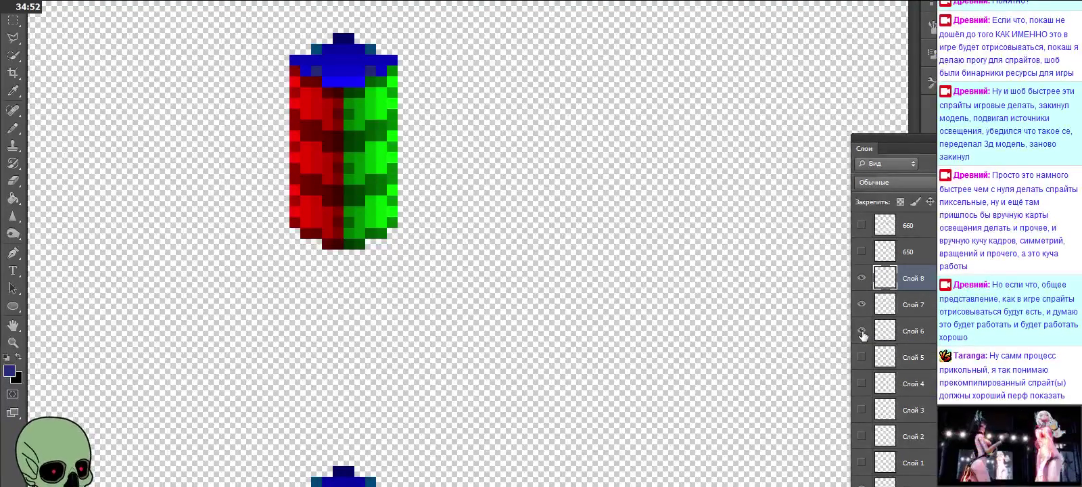
pyautogui.click(862, 357)
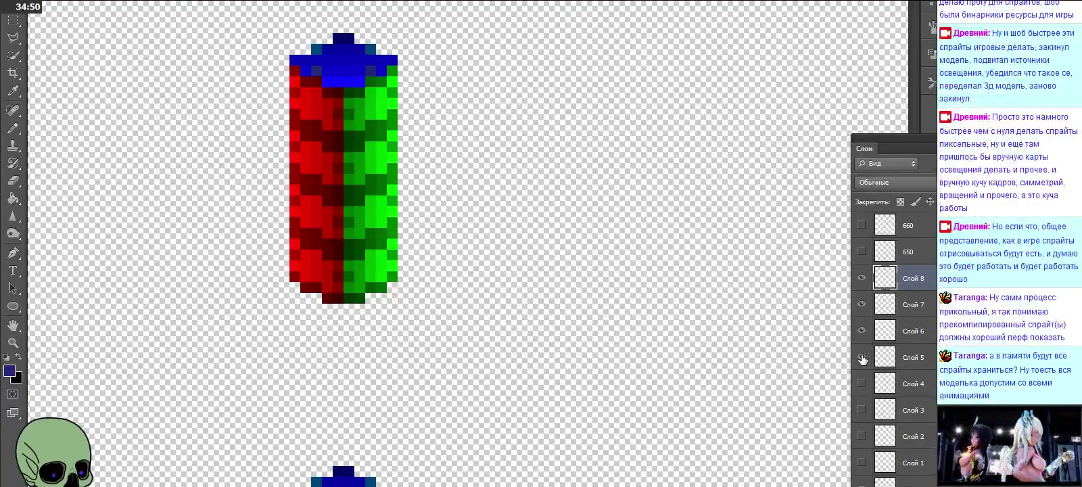
pyautogui.click(862, 357)
pyautogui.click(861, 357)
pyautogui.moveTo(861, 331); pyautogui.dragTo(862, 277)
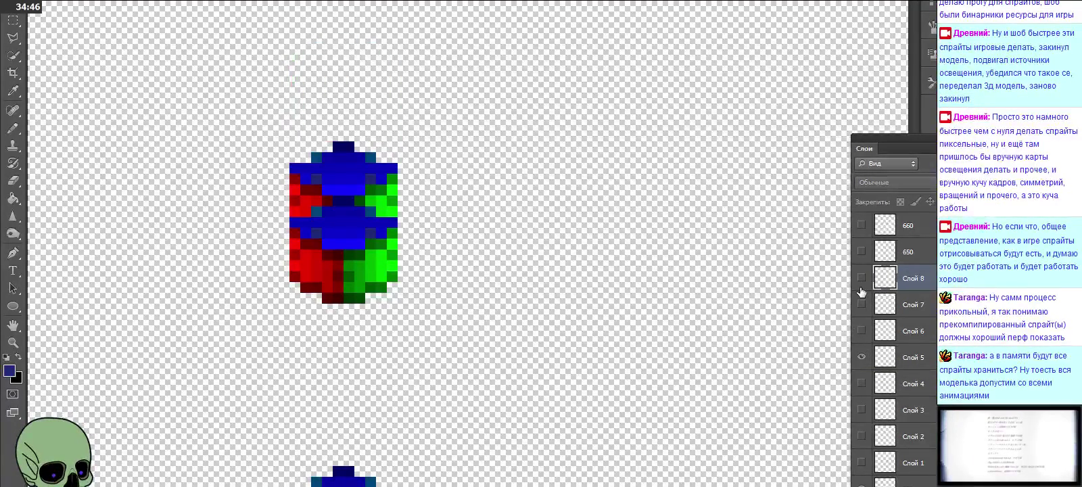
pyautogui.click(861, 331)
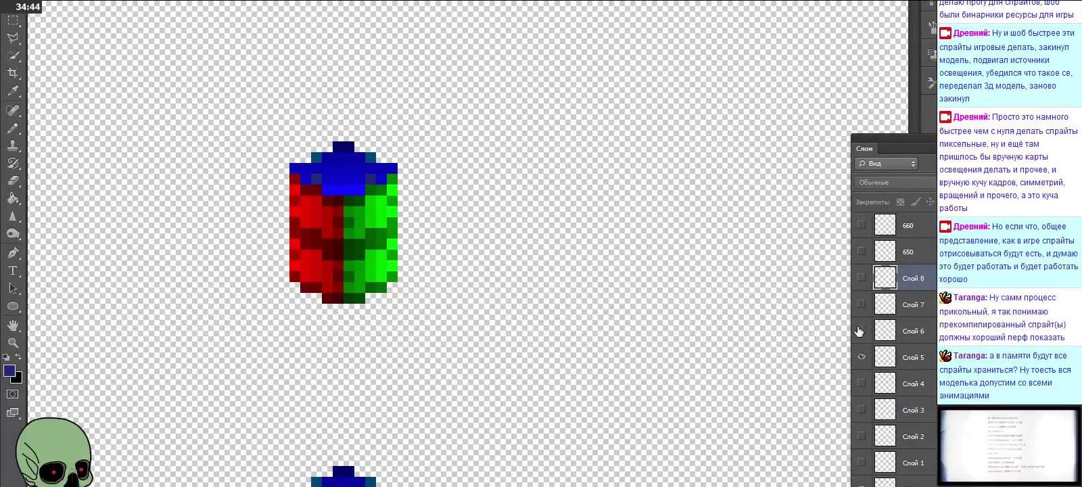
pyautogui.click(861, 331)
pyautogui.click(861, 330)
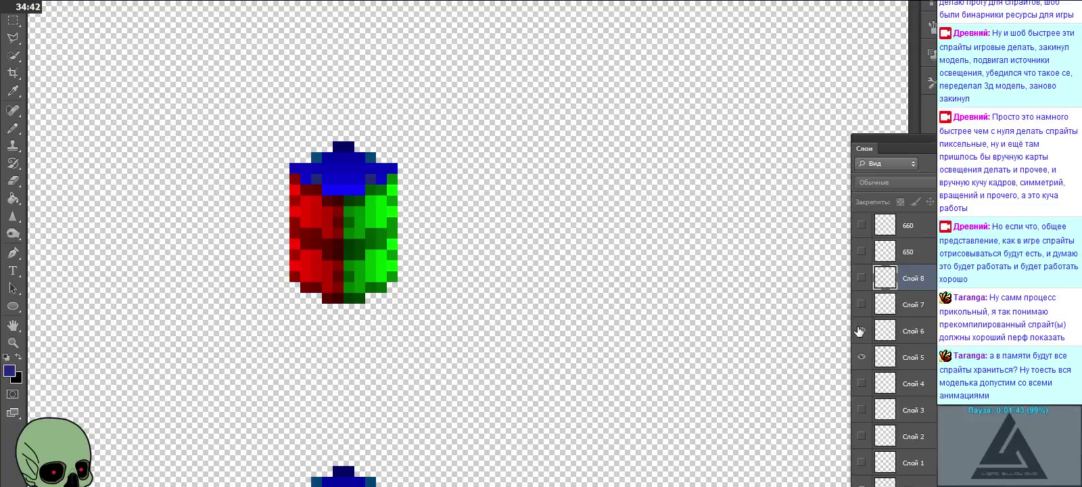
pyautogui.click(861, 330)
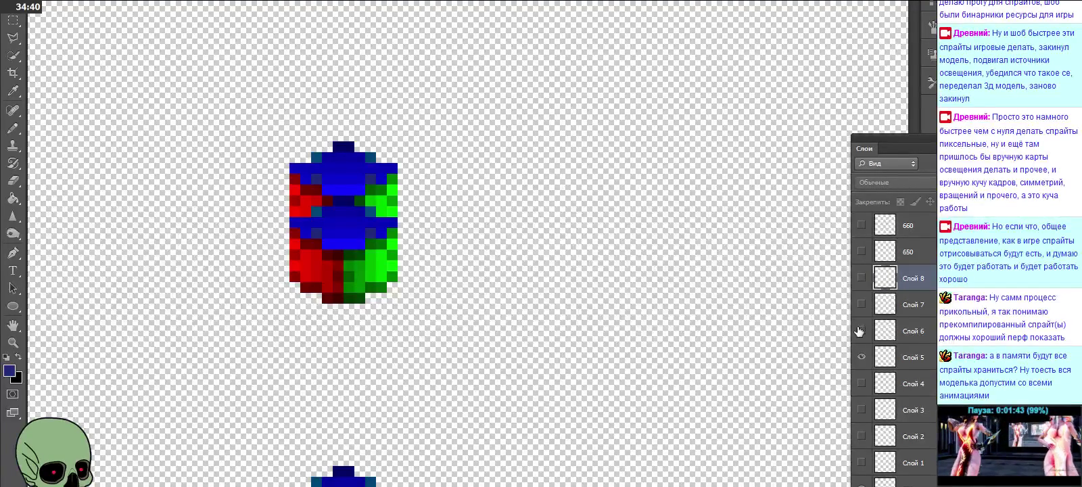
pyautogui.click(861, 331)
pyautogui.click(861, 304)
pyautogui.click(861, 284)
# Step: Hide Слой 8 and toggle Слой 4–7 to compare shorter capped columns
pyautogui.click(861, 304)
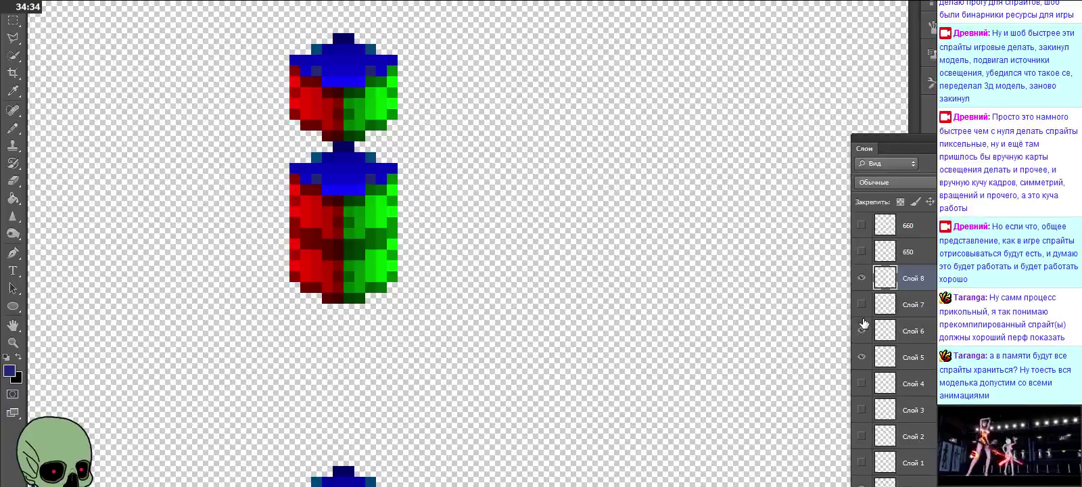
pyautogui.click(860, 278)
pyautogui.click(860, 304)
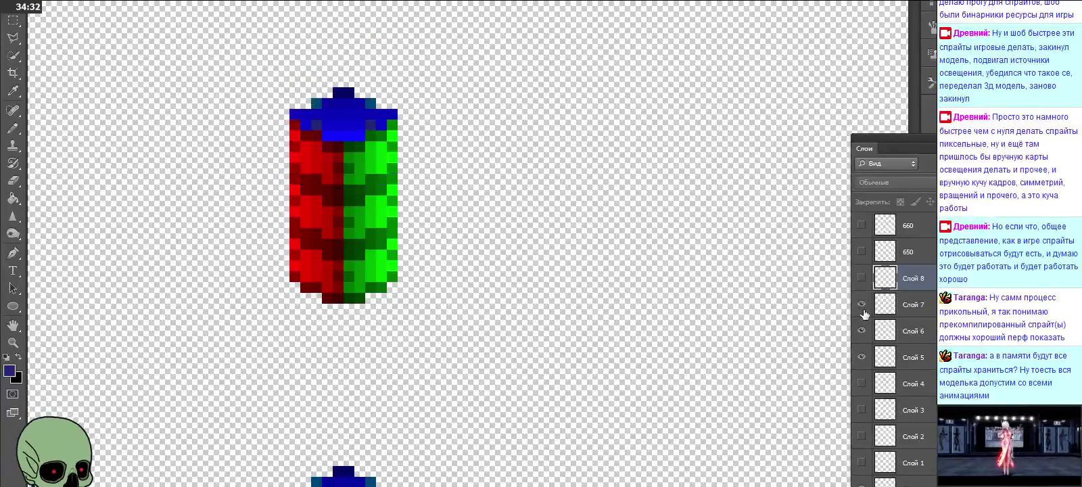
pyautogui.click(862, 357)
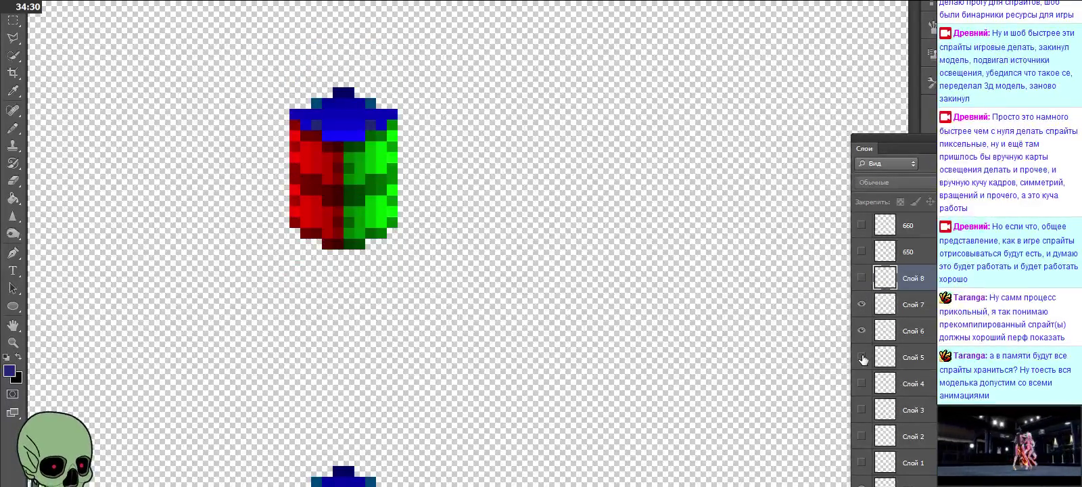
pyautogui.click(861, 331)
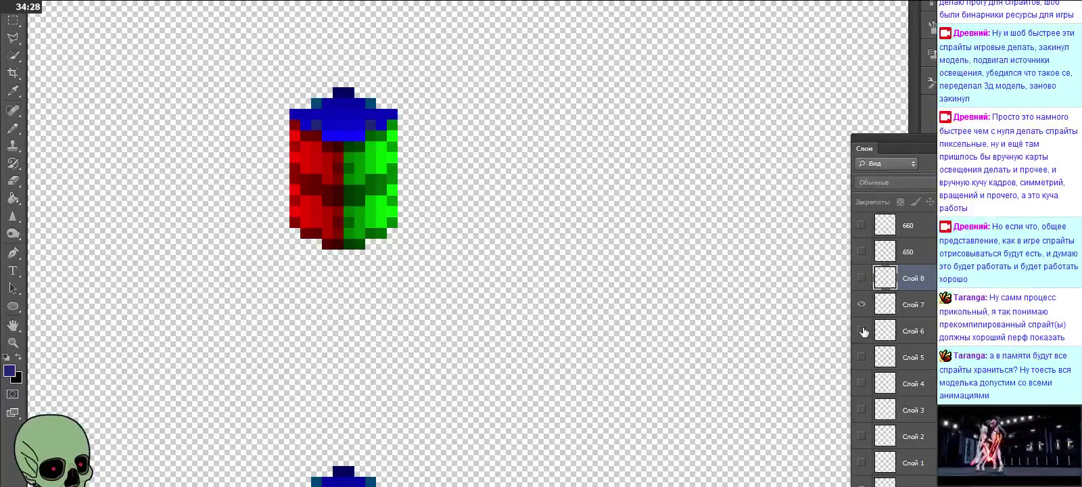
pyautogui.click(862, 358)
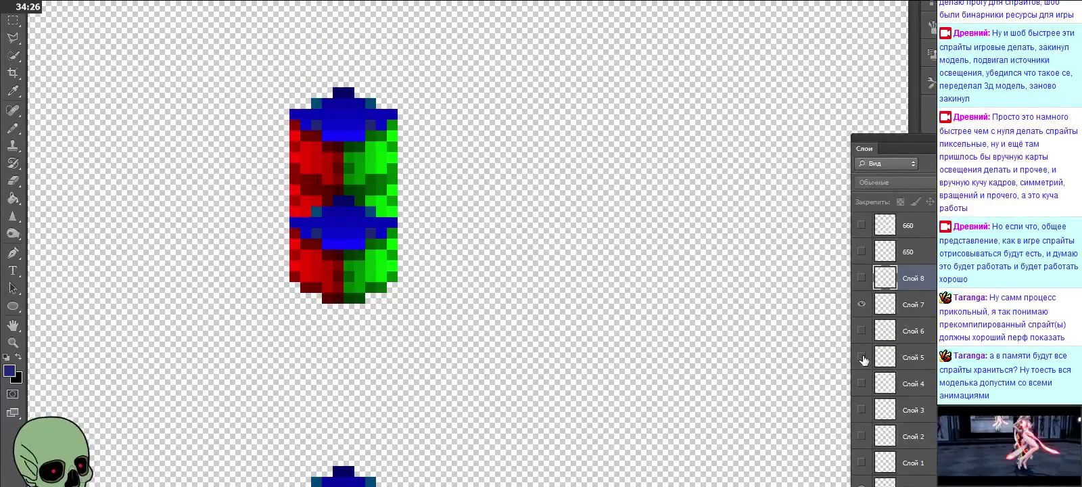
pyautogui.click(862, 357)
pyautogui.click(862, 383)
pyautogui.click(862, 383)
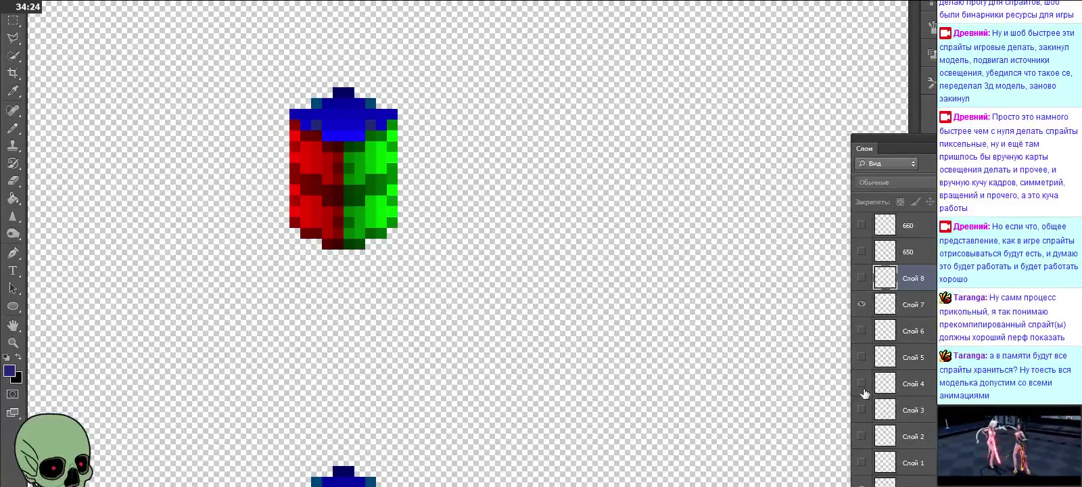
pyautogui.click(861, 331)
pyautogui.scroll(-2, 870, 391)
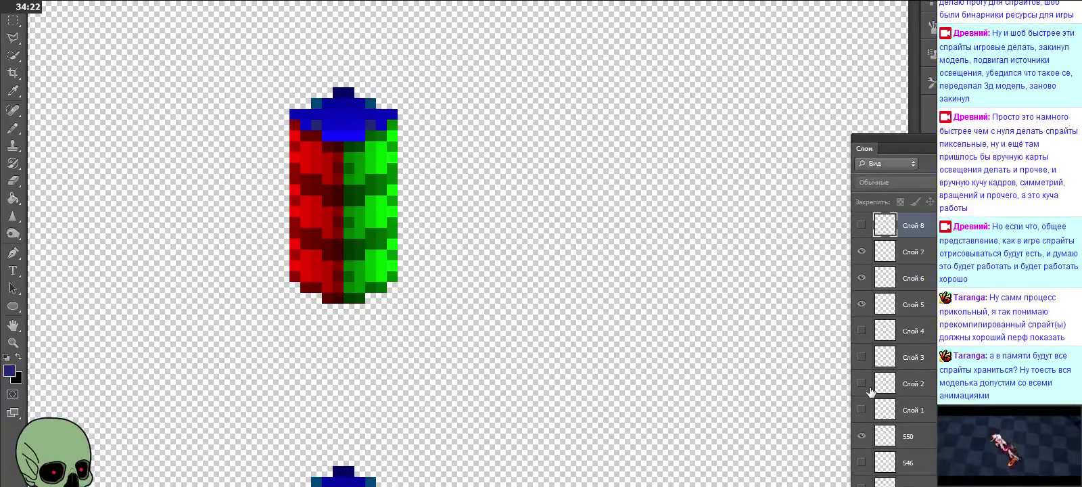
pyautogui.scroll(1, 883, 390)
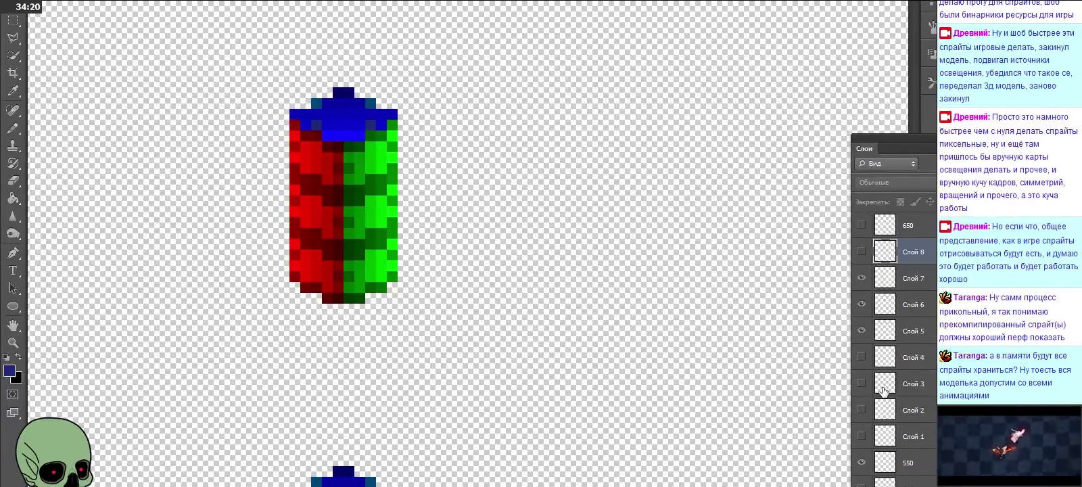